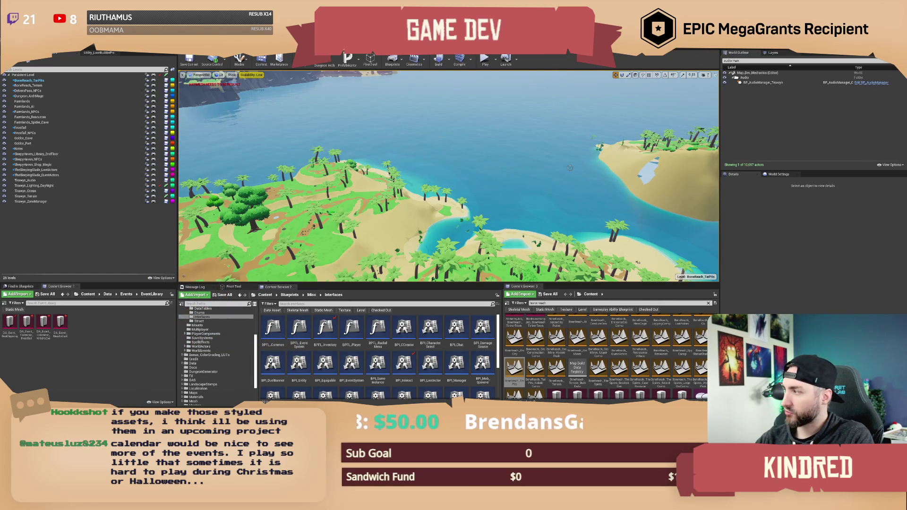
Step: Fly the viewport camera across the island toward the farmland, village and barn
{"action": "left_click_drag", "start_coordinate": [570, 168], "coordinate": [472, 137]}
{"action": "key", "text": "w"}
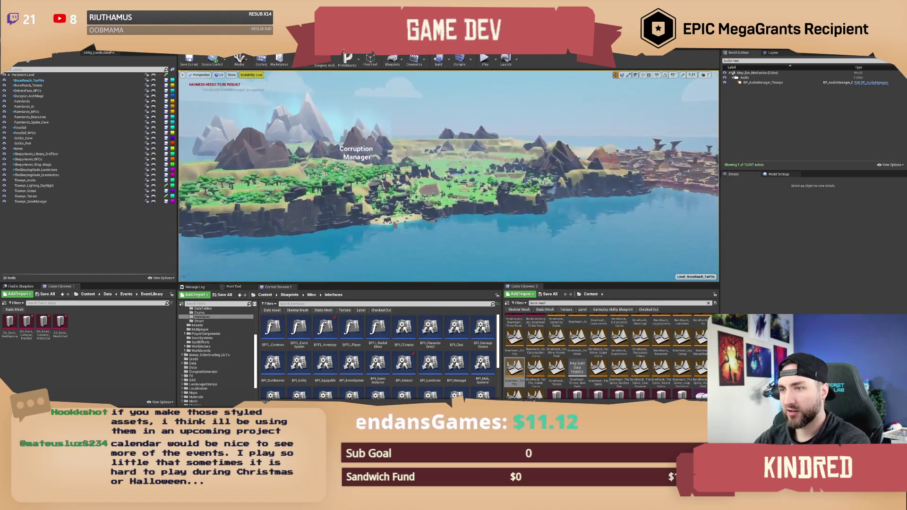
{"action": "key", "text": "w"}
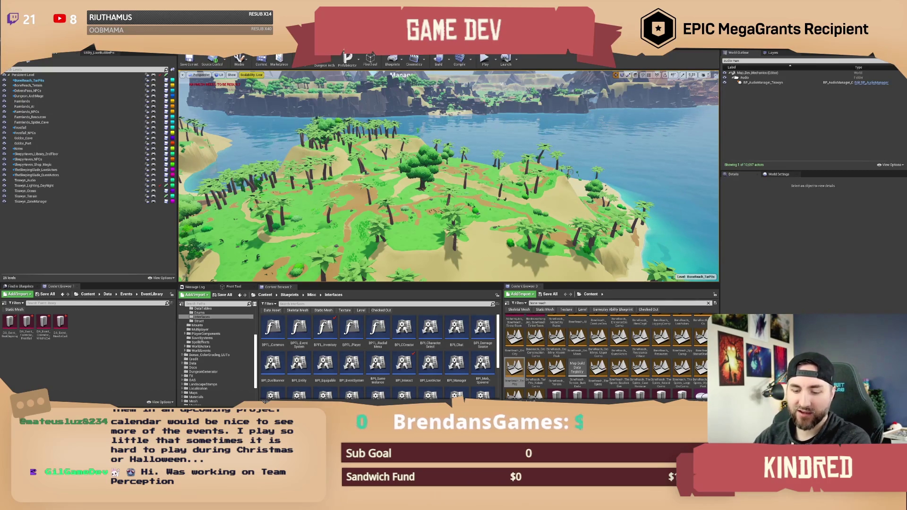
{"action": "left_click_drag", "start_coordinate": [449, 189], "coordinate": [324, 191]}
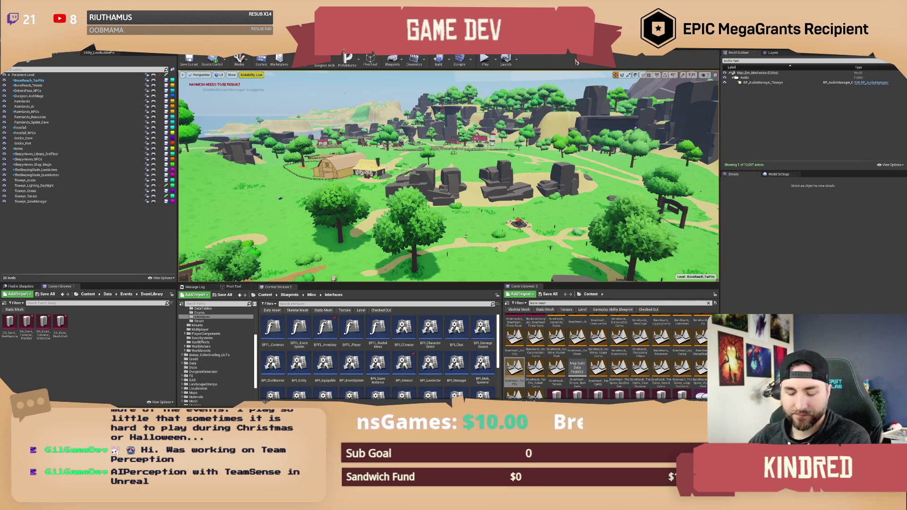
{"action": "mouse_move", "coordinate": [449, 189]}
{"action": "left_mouse_down"}
{"action": "mouse_move", "coordinate": [429, 151]}
{"action": "mouse_move", "coordinate": [420, 166]}
{"action": "mouse_move", "coordinate": [402, 167]}
{"action": "mouse_move", "coordinate": [413, 167]}
{"action": "left_mouse_up"}
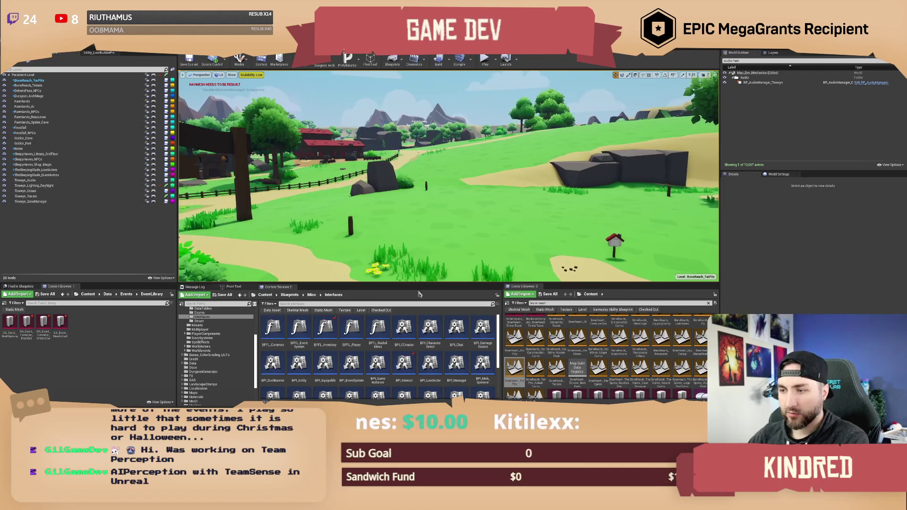
Step: Search the content for 'calendar' and 'widget stable', then browse from WBP_Stables to the UI/Play folder
{"action": "left_click", "coordinate": [290, 294]}
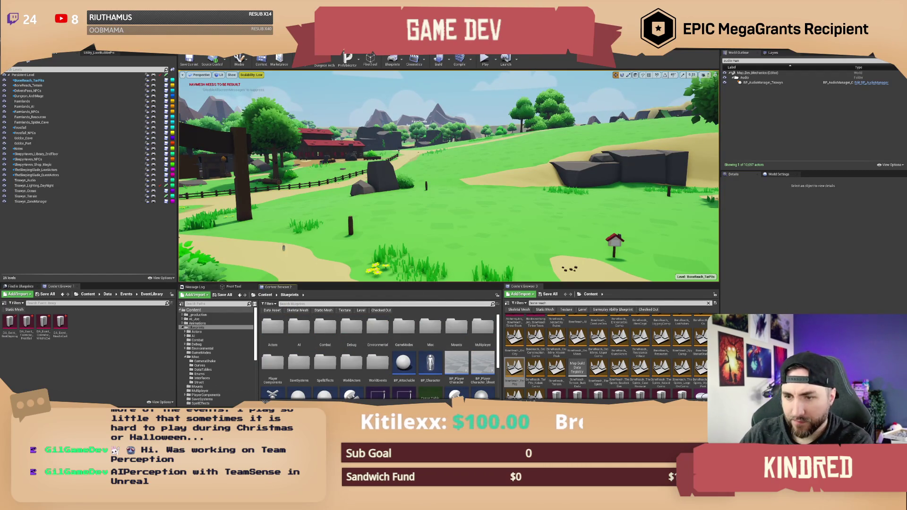
{"action": "left_click", "coordinate": [265, 295]}
{"action": "left_click", "coordinate": [285, 303]}
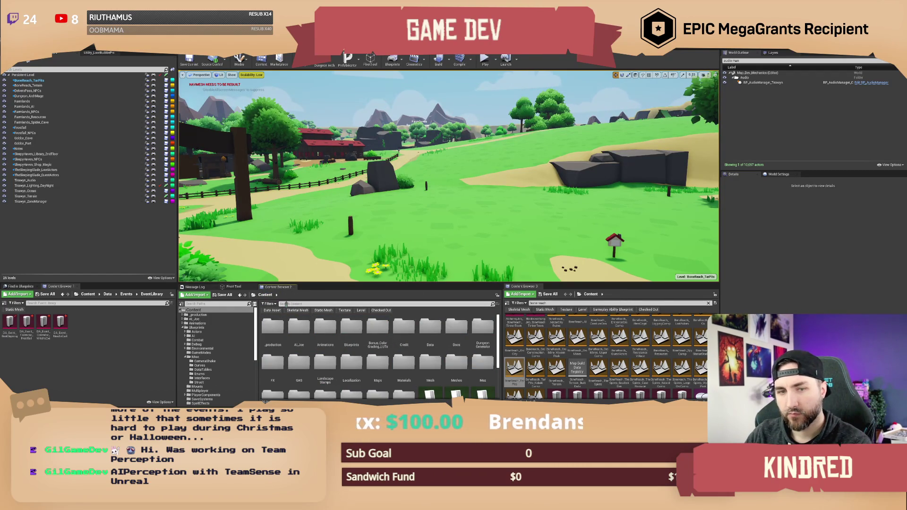
{"action": "type", "text": "calendar"}
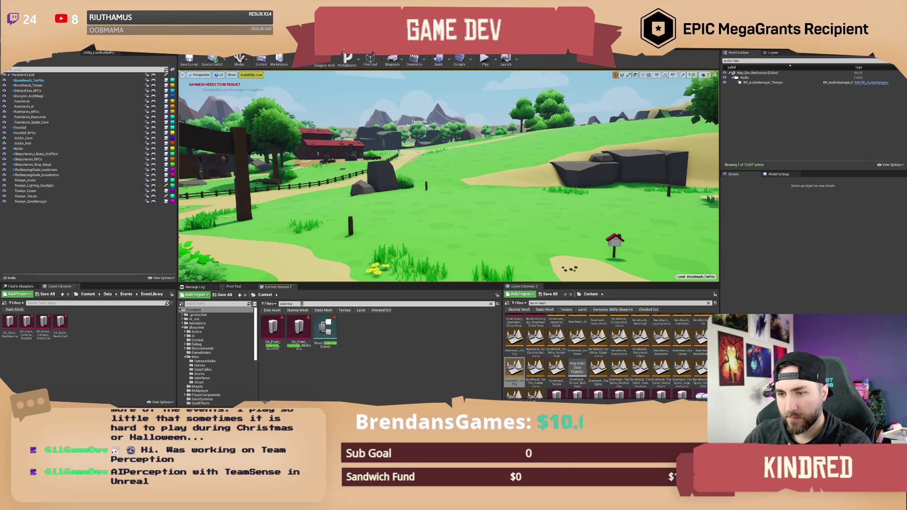
{"action": "key", "text": "ctrl+BackSpace"}
{"action": "type", "text": "widget stable"}
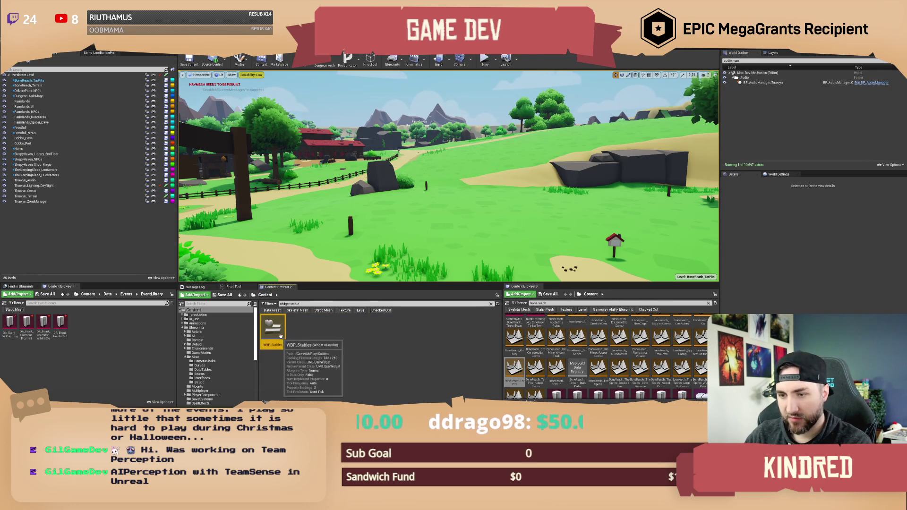
{"action": "right_click", "coordinate": [282, 334]}
{"action": "left_click", "coordinate": [306, 269]}
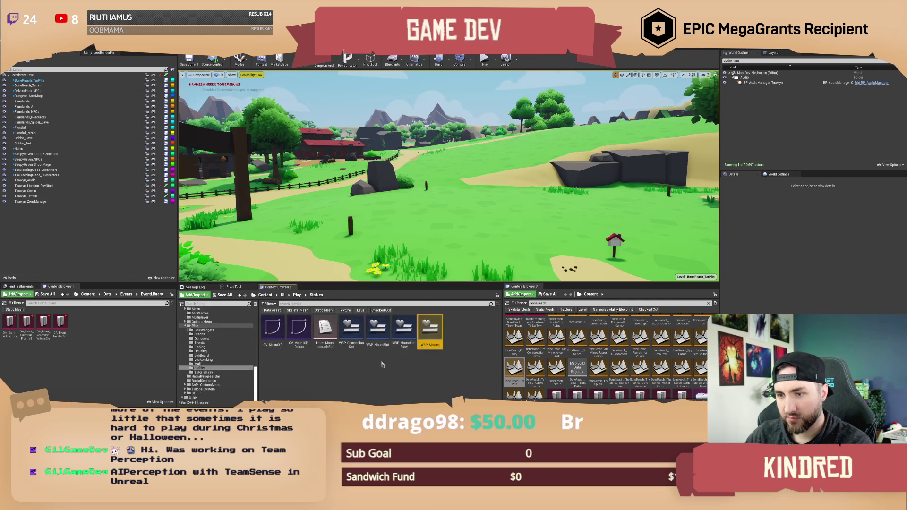
{"action": "left_click", "coordinate": [297, 296]}
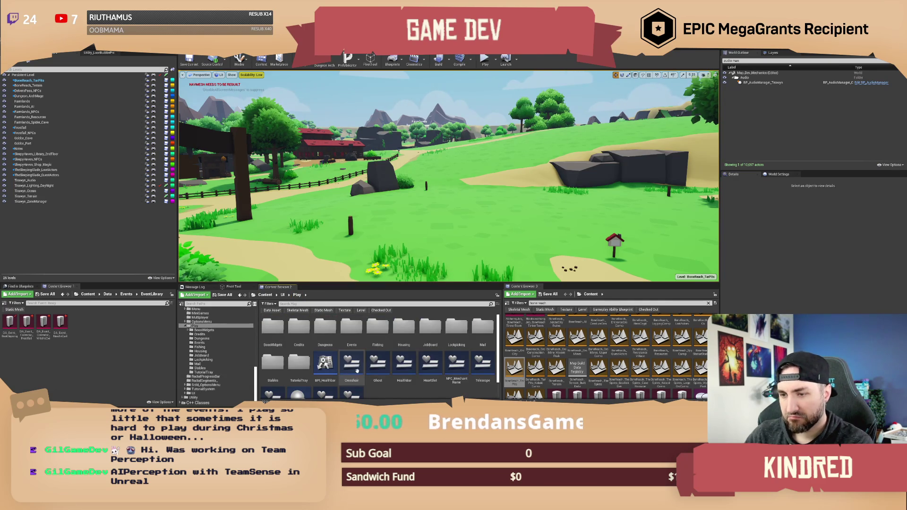
Step: Create a folder named Calendar inside Play and open it
{"action": "right_click", "coordinate": [413, 318]}
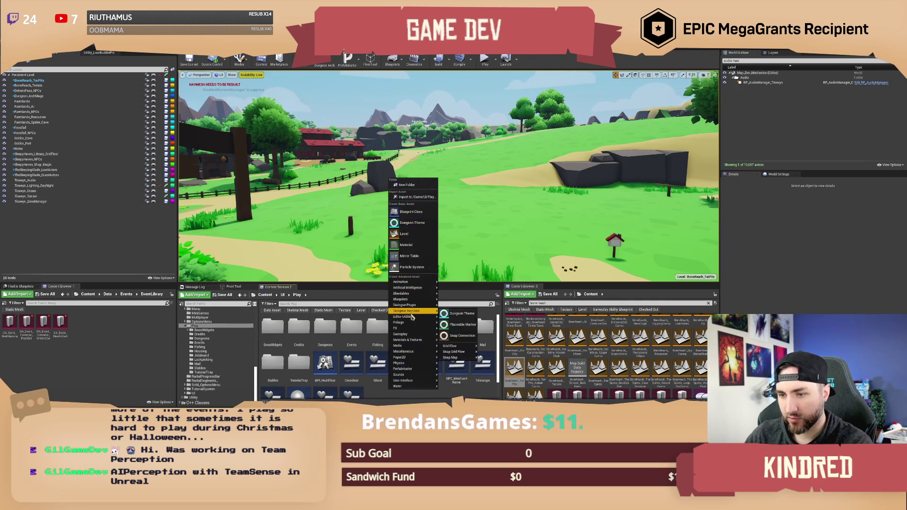
{"action": "left_click", "coordinate": [407, 184]}
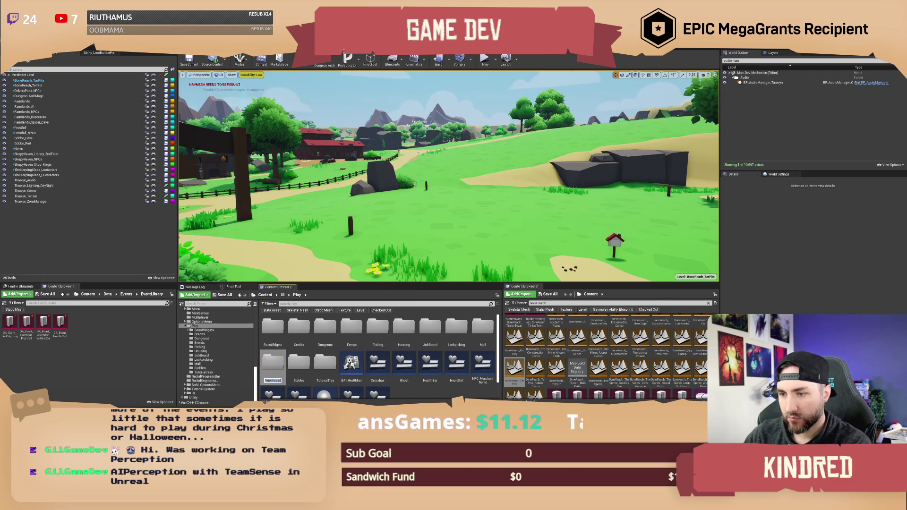
{"action": "type", "text": "Calendar"}
{"action": "key", "text": "Return"}
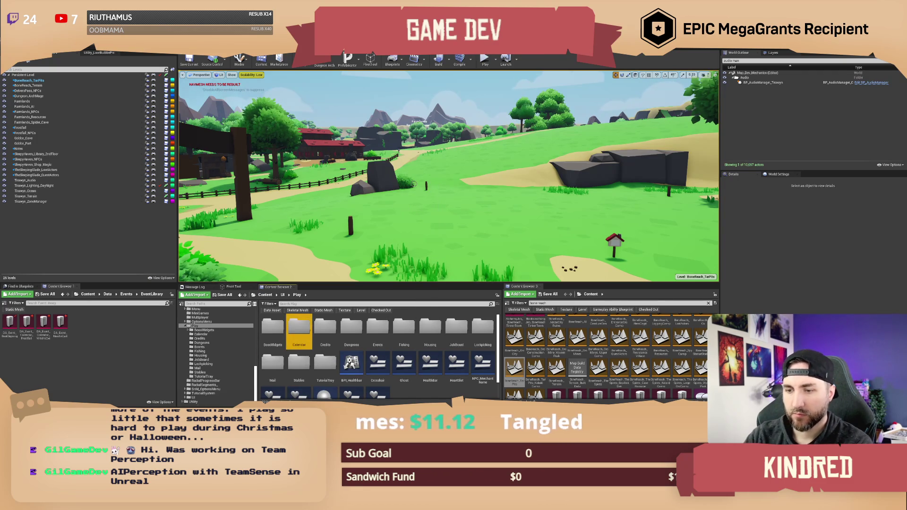
{"action": "double_click", "coordinate": [306, 325]}
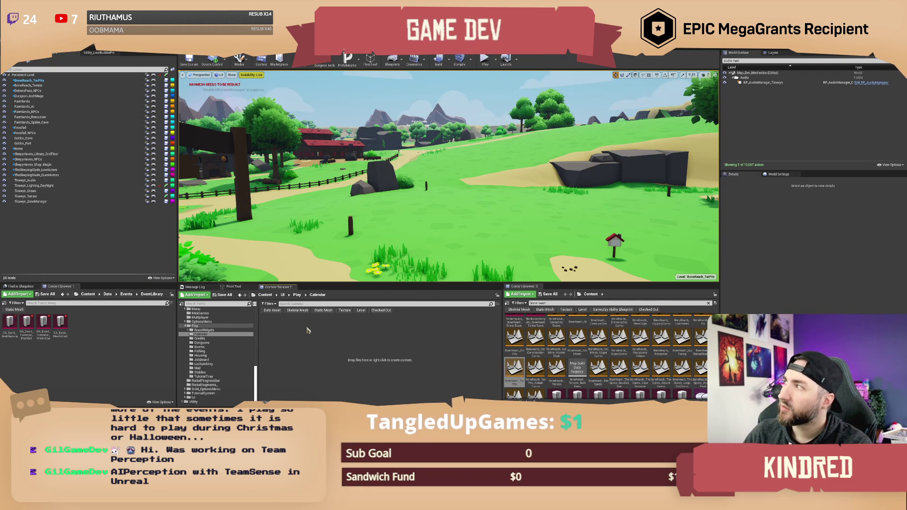
{"action": "right_click", "coordinate": [315, 335]}
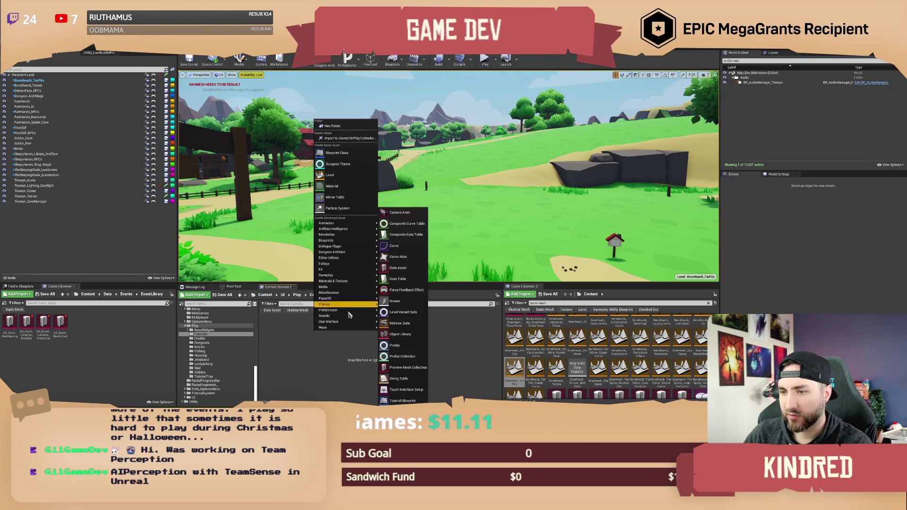
Step: Add a Widget Blueprint in Calendar, rename it Widget_Calendar, and open it in the designer
{"action": "mouse_move", "coordinate": [353, 323]}
{"action": "left_click", "coordinate": [401, 357]}
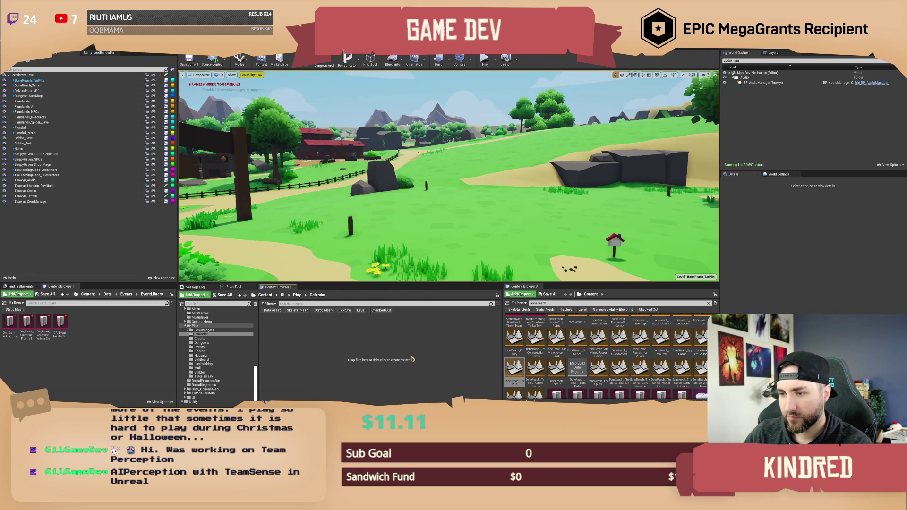
{"action": "type", "text": "BP_Widget"}
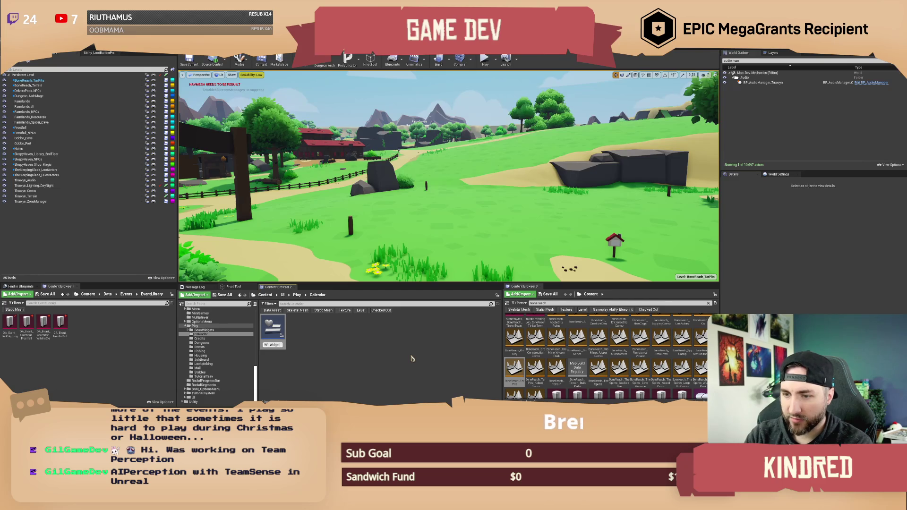
{"action": "key", "text": "ctrl+a"}
{"action": "type", "text": "WBP_"}
{"action": "type", "text": "_"}
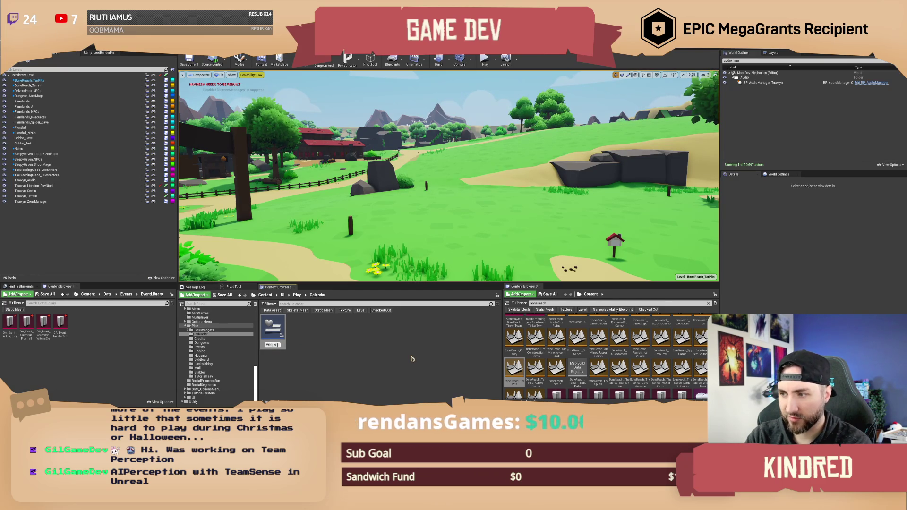
{"action": "type", "text": "Calendar"}
{"action": "key", "text": "Return"}
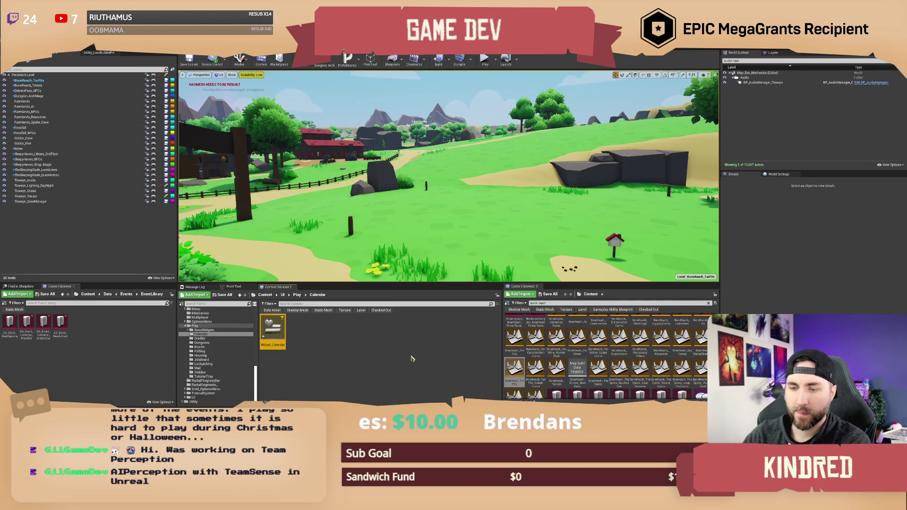
{"action": "double_click", "coordinate": [276, 333]}
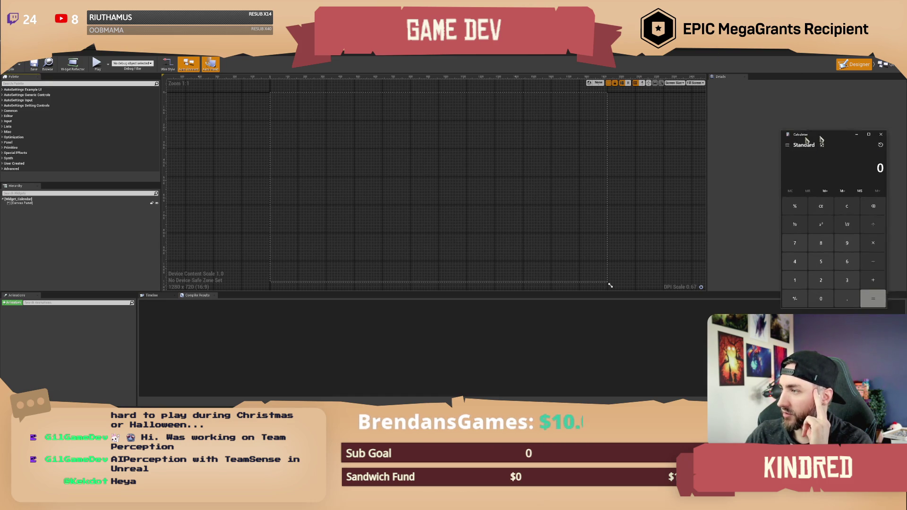
Step: Compute 24 × 20 × 4 in Calculator to get 1920
{"action": "left_click_drag", "start_coordinate": [842, 136], "coordinate": [331, 136]}
{"action": "left_click", "coordinate": [330, 281]}
{"action": "left_click", "coordinate": [304, 263]}
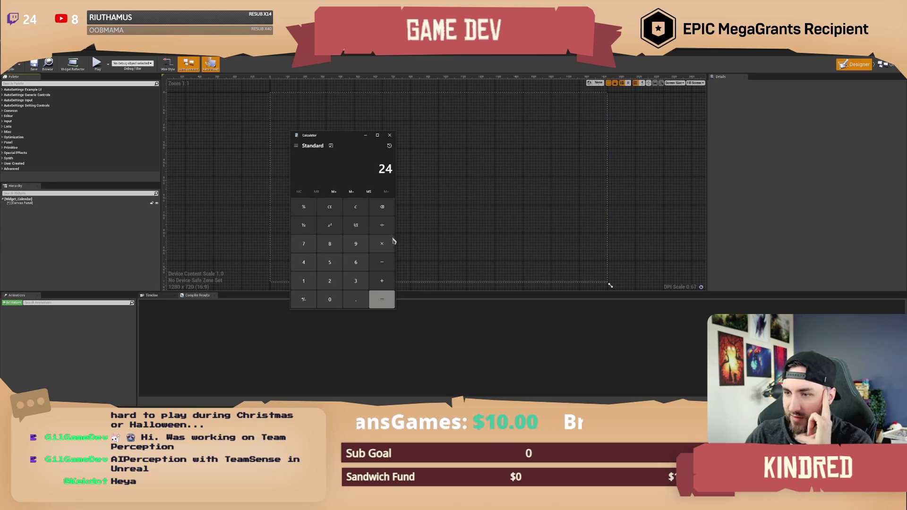
{"action": "left_click", "coordinate": [384, 247]}
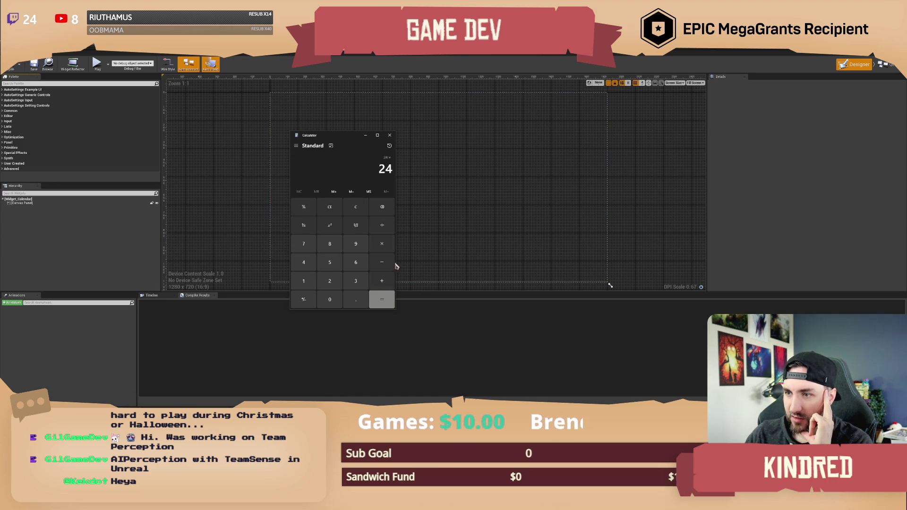
{"action": "left_click", "coordinate": [329, 281]}
{"action": "left_click", "coordinate": [330, 298]}
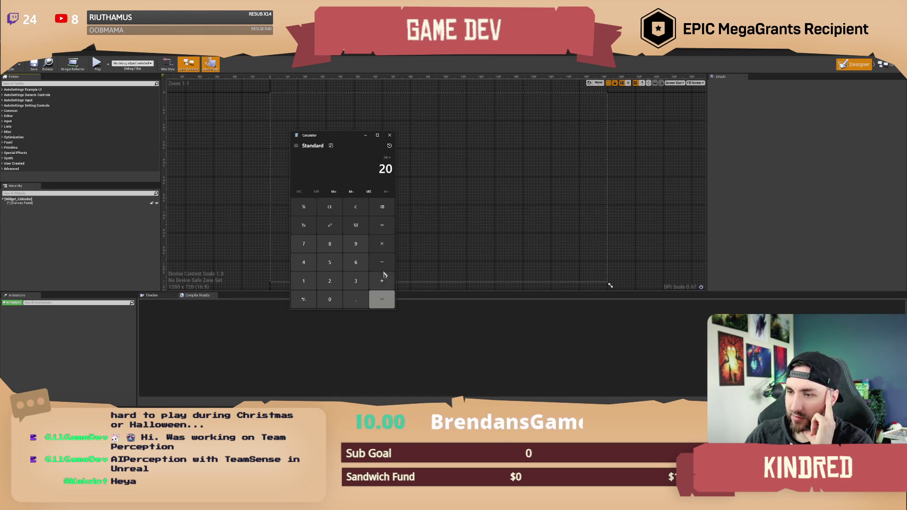
{"action": "left_click", "coordinate": [382, 245]}
{"action": "left_click", "coordinate": [304, 262]}
{"action": "left_click", "coordinate": [382, 299]}
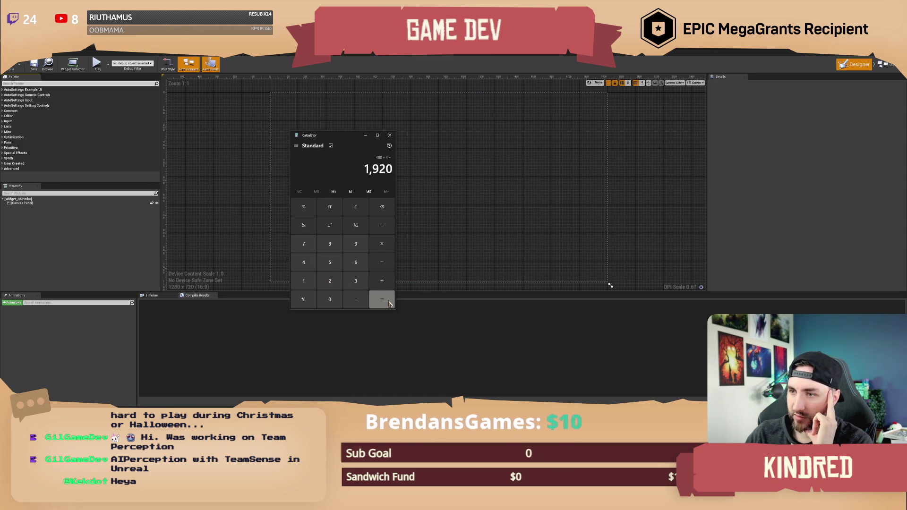
Step: Divide 1920 by 60 to get 32 and move the Calculator aside
{"action": "left_click", "coordinate": [381, 225]}
{"action": "left_click", "coordinate": [355, 262]}
{"action": "left_click", "coordinate": [329, 299]}
{"action": "left_click", "coordinate": [378, 307]}
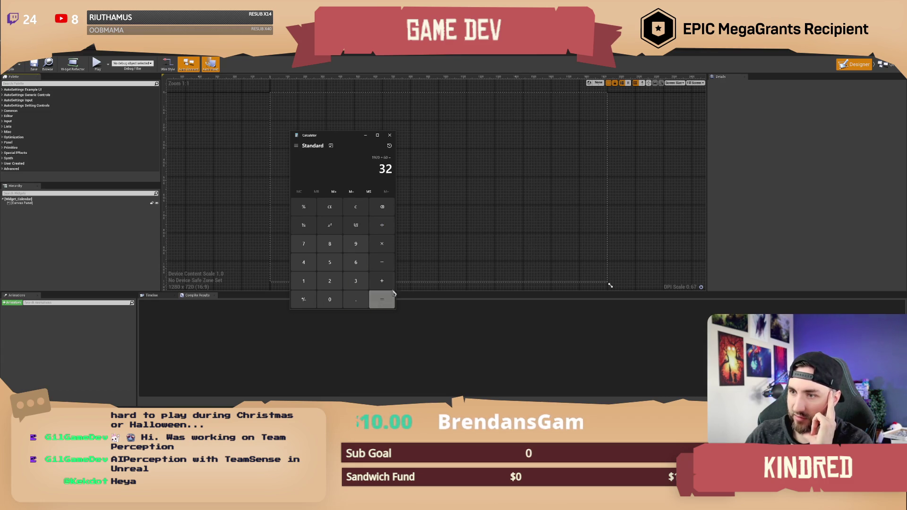
{"action": "mouse_move", "coordinate": [348, 138]}
{"action": "left_mouse_down"}
{"action": "mouse_move", "coordinate": [435, 113]}
{"action": "mouse_move", "coordinate": [420, 108]}
{"action": "left_mouse_up"}
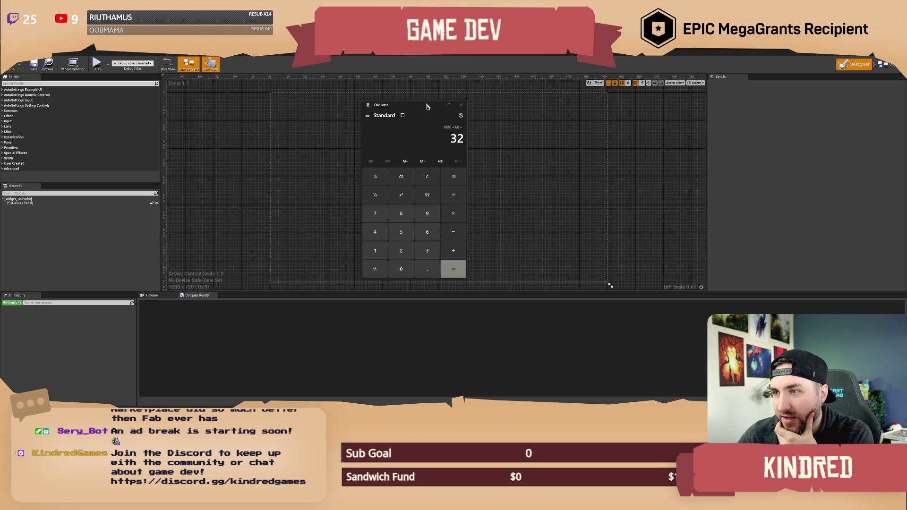
Step: Move the Calculator window back over the widget canvas
{"action": "left_click", "coordinate": [455, 110]}
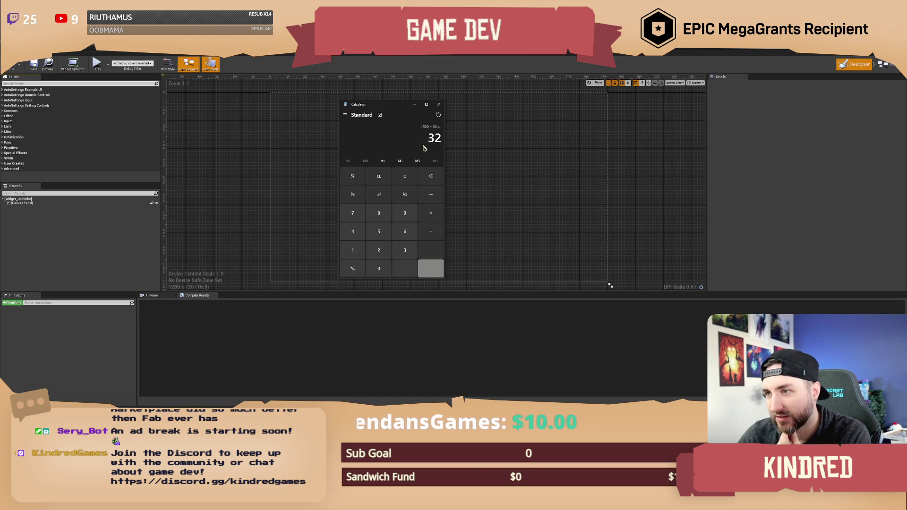
{"action": "mouse_move", "coordinate": [395, 115]}
{"action": "left_mouse_down"}
{"action": "mouse_move", "coordinate": [402, 125]}
{"action": "mouse_move", "coordinate": [390, 119]}
{"action": "left_mouse_up"}
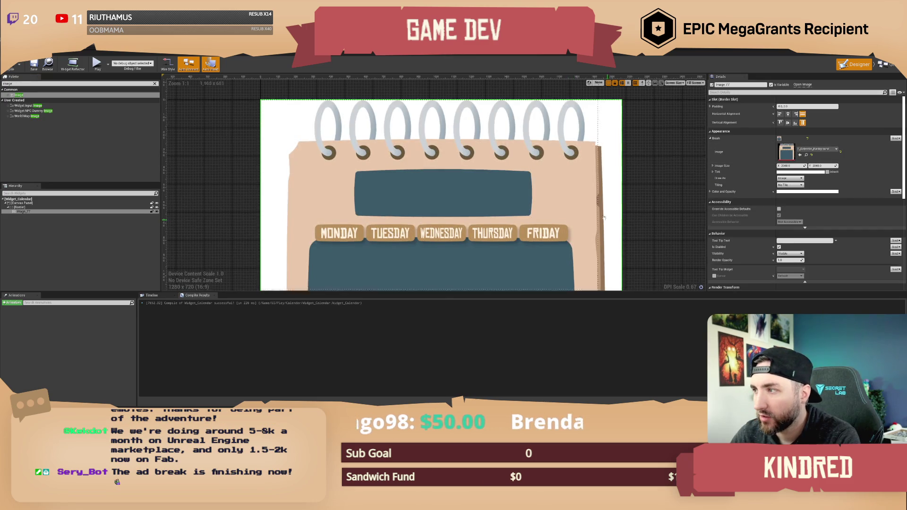
Step: Pan and zoom the designer view around the calendar, then compile the widget
{"action": "left_click_drag", "start_coordinate": [612, 225], "coordinate": [532, 179]}
{"action": "scroll", "coordinate": [533, 179], "scroll_direction": "down", "scroll_amount": 5}
{"action": "scroll", "coordinate": [459, 142], "scroll_direction": "up", "scroll_amount": 4}
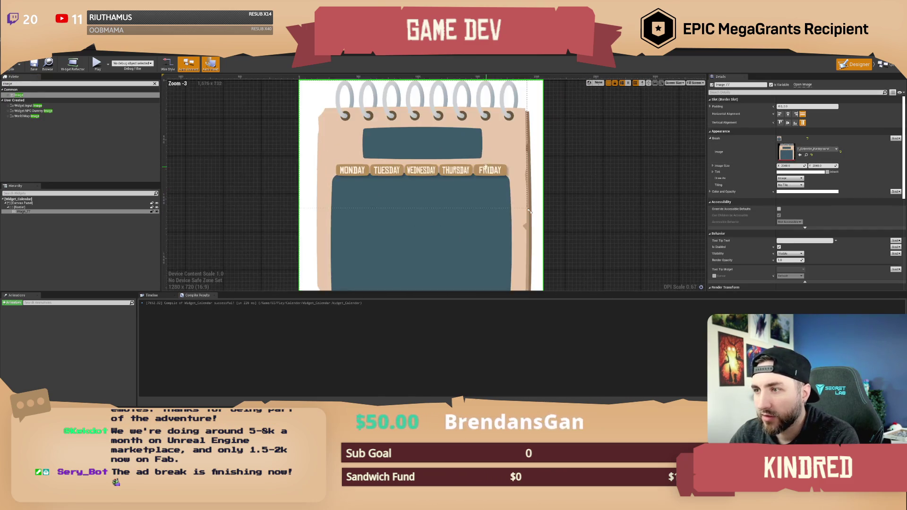
{"action": "scroll", "coordinate": [458, 141], "scroll_direction": "down", "scroll_amount": 2}
{"action": "scroll", "coordinate": [444, 178], "scroll_direction": "up", "scroll_amount": 1}
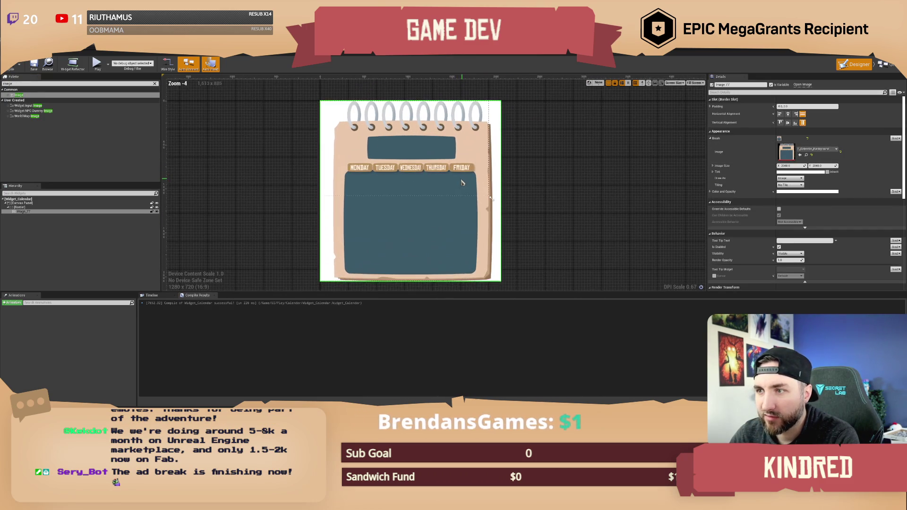
{"action": "left_click", "coordinate": [11, 64]}
Step: Save Widget_Calendar and set T_Calendar_Background's Maximum Texture Size to 1024
{"action": "left_click", "coordinate": [33, 65]}
{"action": "left_click_drag", "start_coordinate": [520, 179], "coordinate": [526, 184]}
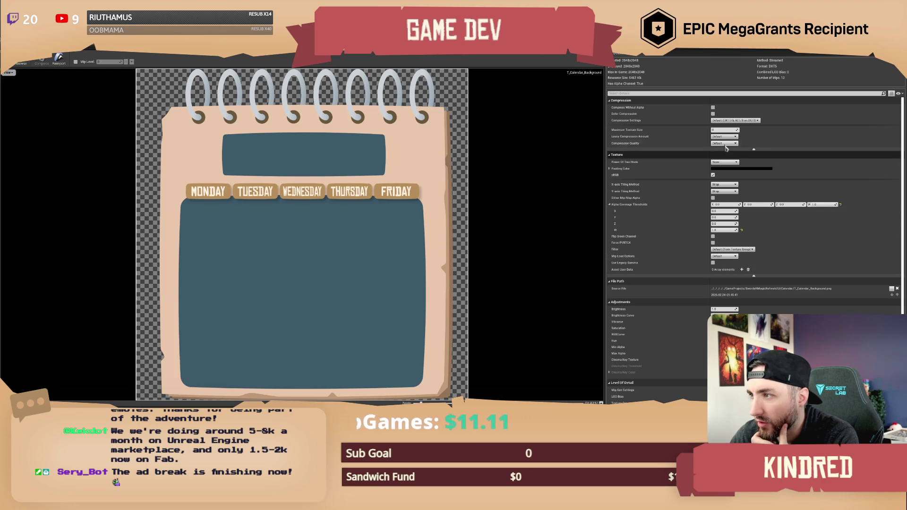
{"action": "left_click", "coordinate": [724, 130]}
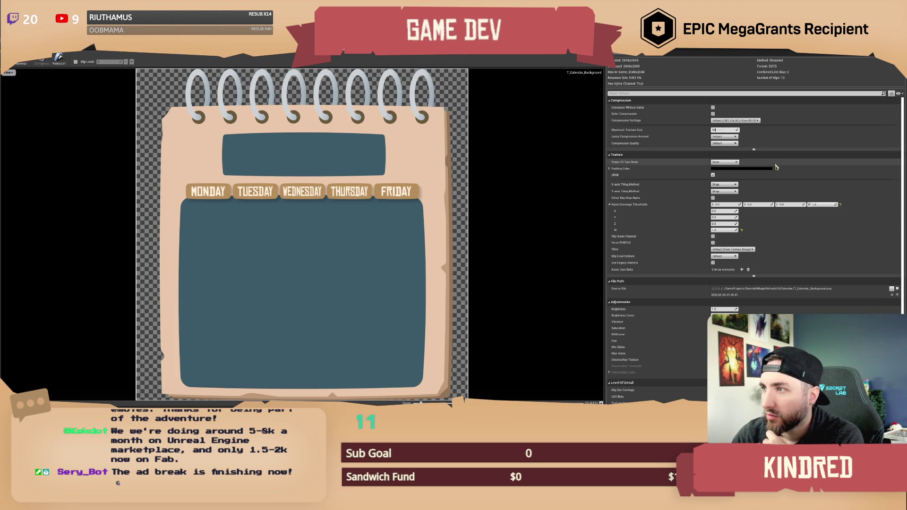
{"action": "key", "text": "Return"}
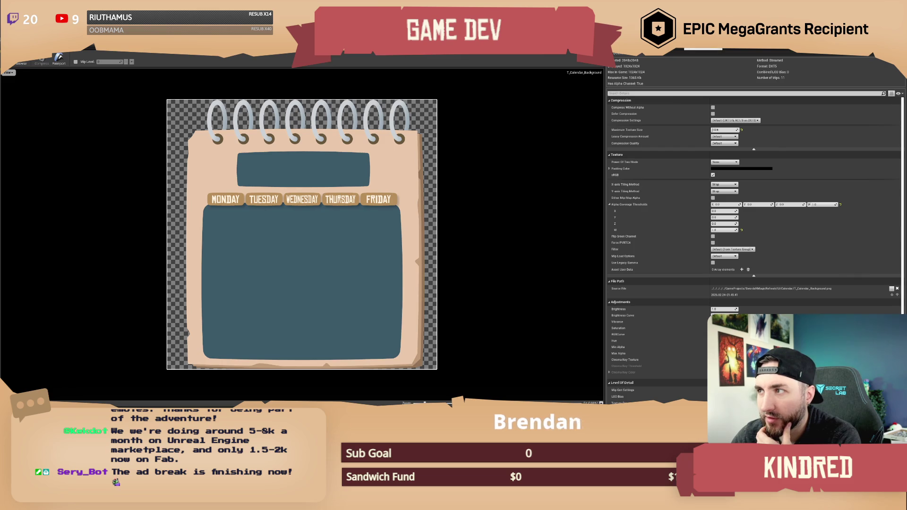
{"action": "left_click", "coordinate": [684, 50]}
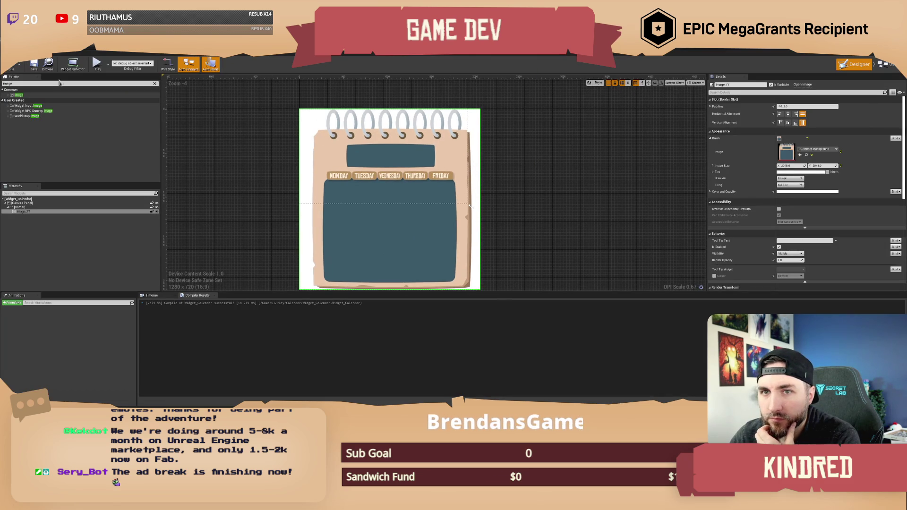
Step: Recompile, then set the calendar image's Image Size to 1024 × 1024
{"action": "left_click", "coordinate": [18, 68]}
{"action": "left_click", "coordinate": [789, 165]}
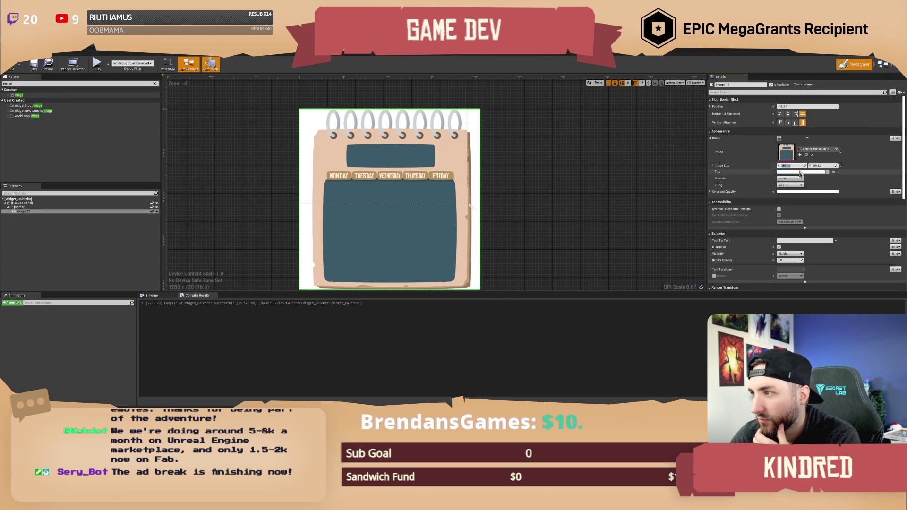
{"action": "type", "text": "1024"}
{"action": "key", "text": "Tab"}
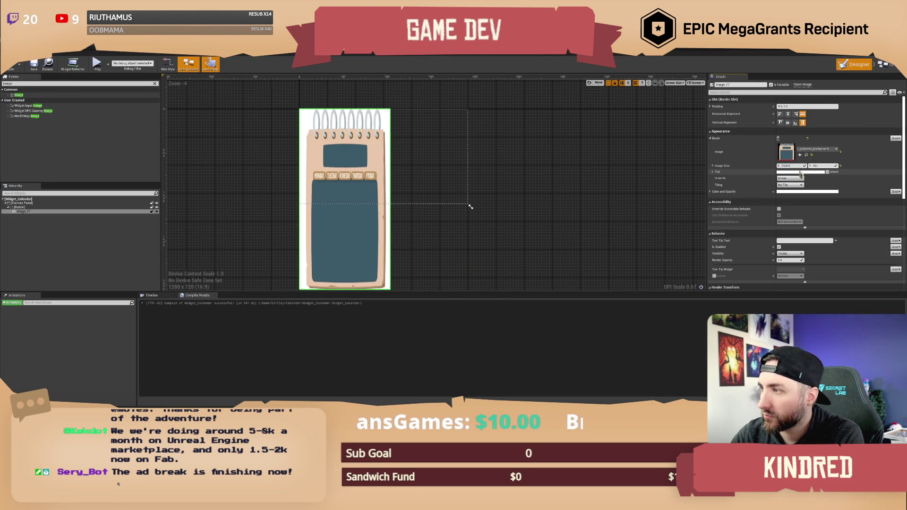
{"action": "type", "text": "4"}
{"action": "key", "text": "Return"}
{"action": "scroll", "coordinate": [449, 202], "scroll_direction": "up", "scroll_amount": 3}
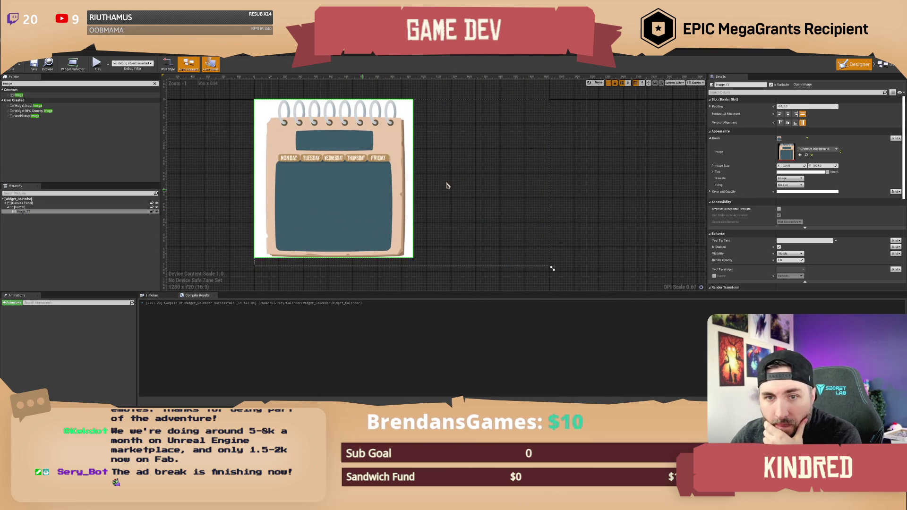
Step: Wrap the Border widget in a Size Box
{"action": "right_click", "coordinate": [26, 208]}
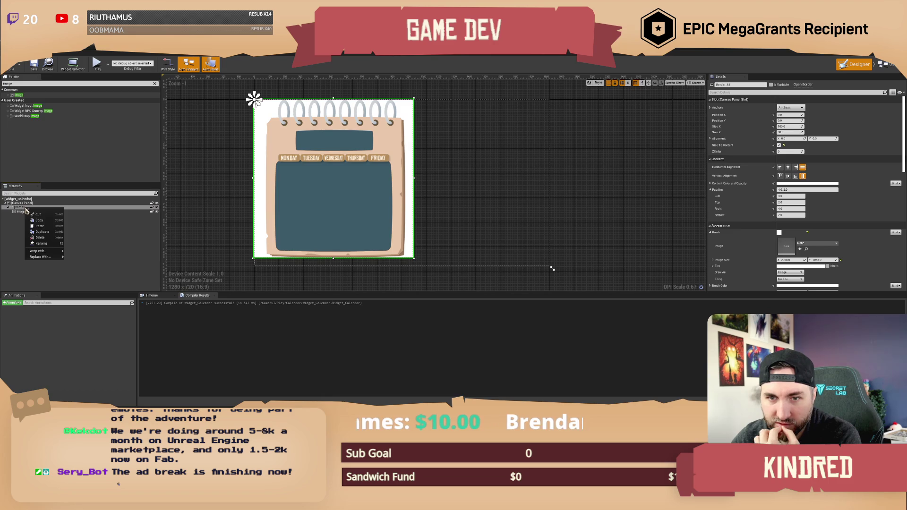
{"action": "mouse_move", "coordinate": [48, 251]}
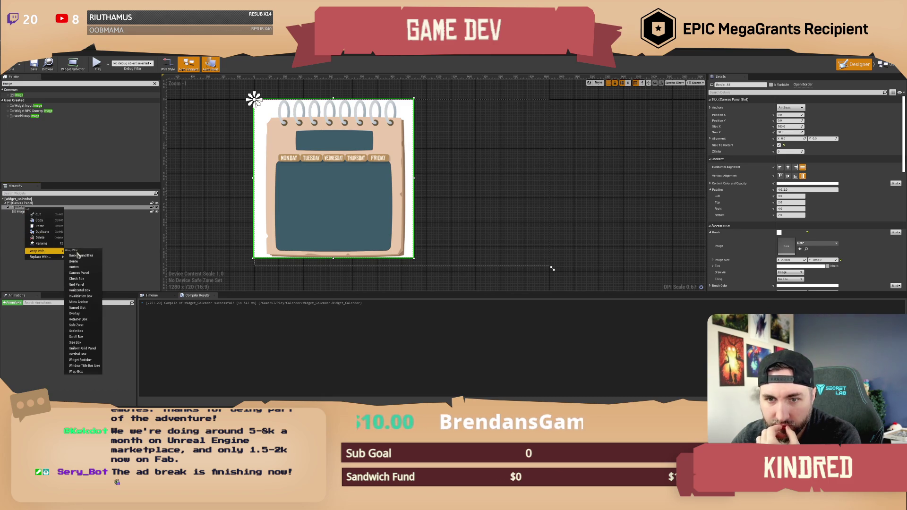
{"action": "left_click", "coordinate": [87, 345]}
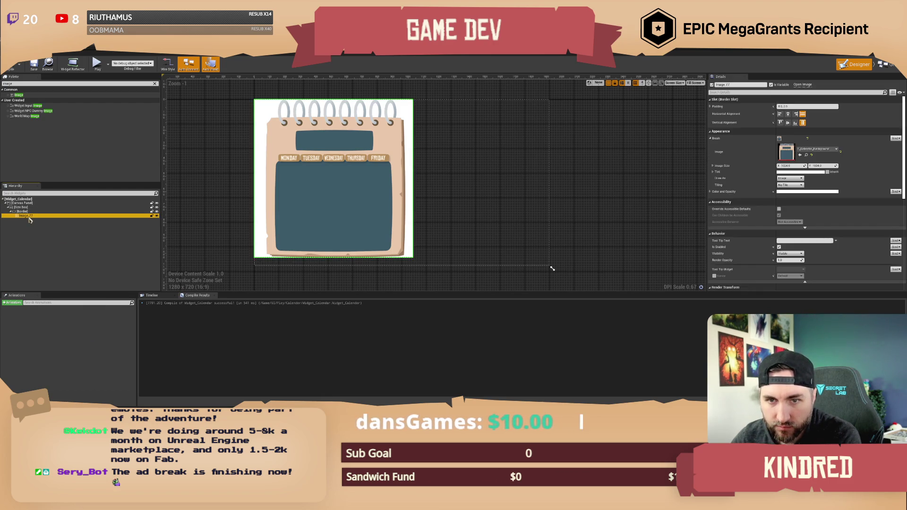
Step: Give the Border the T_Calendar_Background brush image and enable the Size Box width override
{"action": "left_click", "coordinate": [23, 211]}
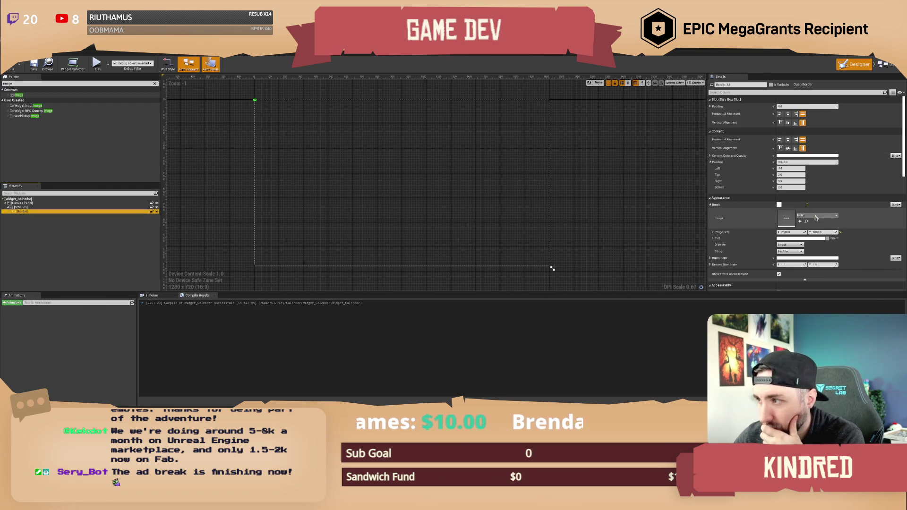
{"action": "left_click", "coordinate": [816, 216]}
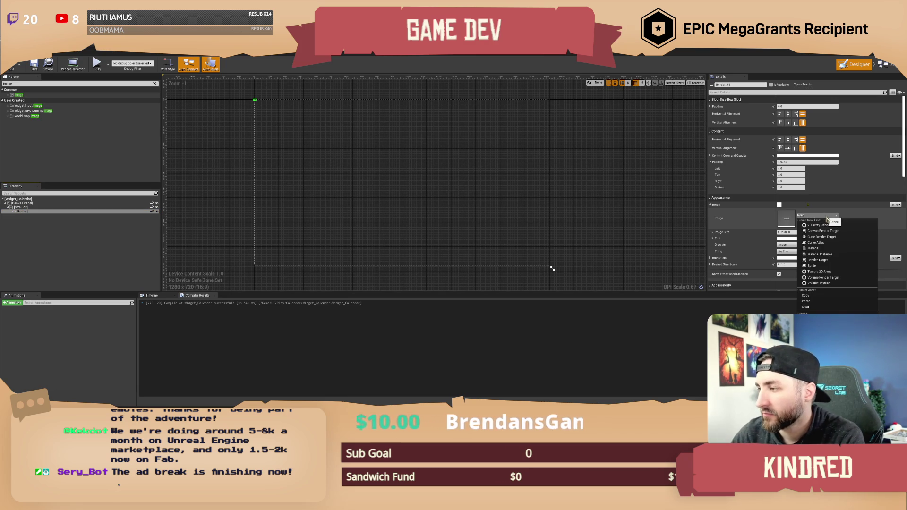
{"action": "left_click", "coordinate": [831, 340]}
{"action": "left_click", "coordinate": [21, 207]}
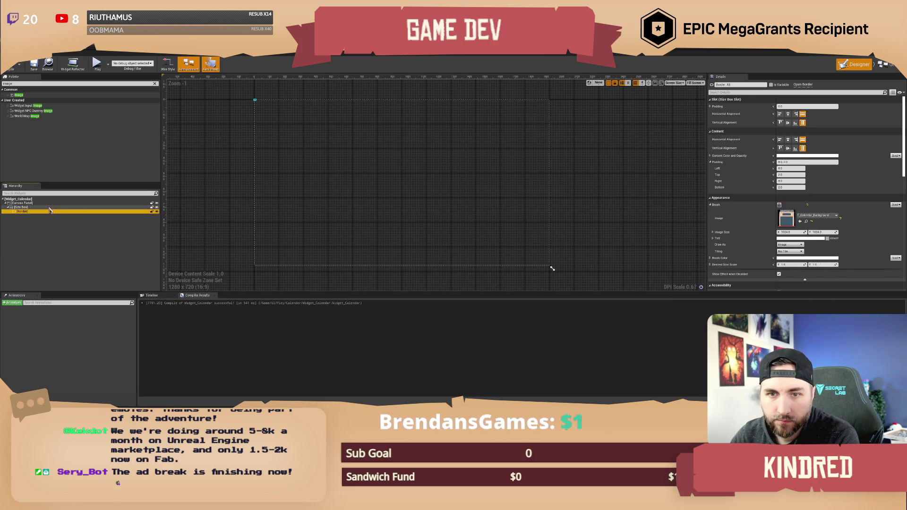
{"action": "left_click", "coordinate": [714, 165]}
Step: Enable the height override and set both Size Box overrides to 1280
{"action": "left_click", "coordinate": [714, 172]}
{"action": "type", "text": "1280"}
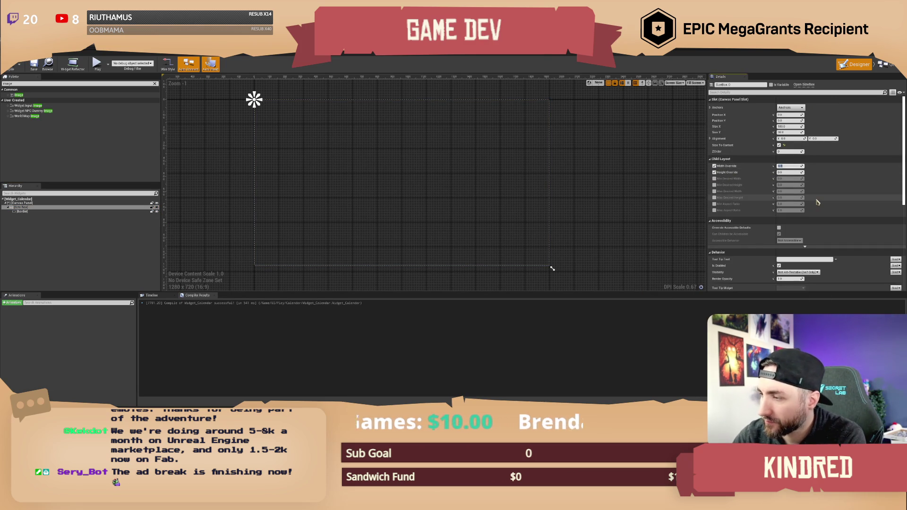
{"action": "key", "text": "Tab"}
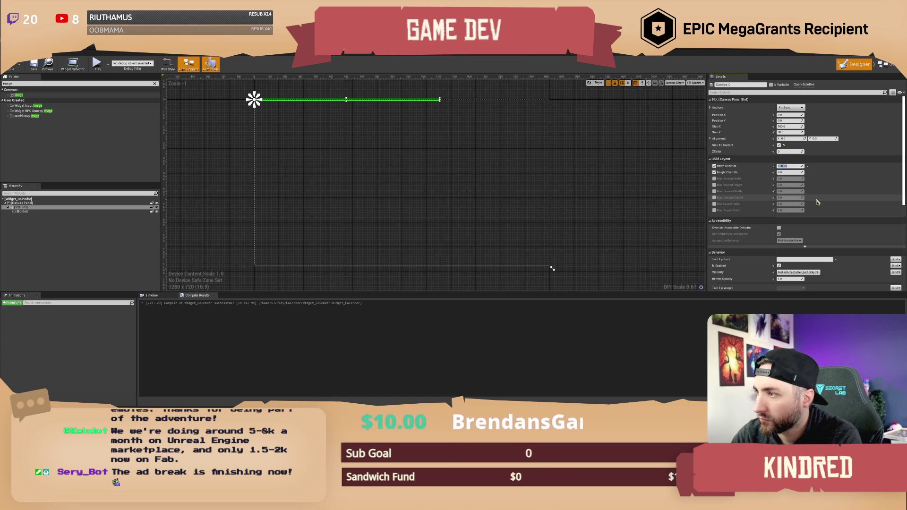
{"action": "type", "text": "1280"}
{"action": "key", "text": "Return"}
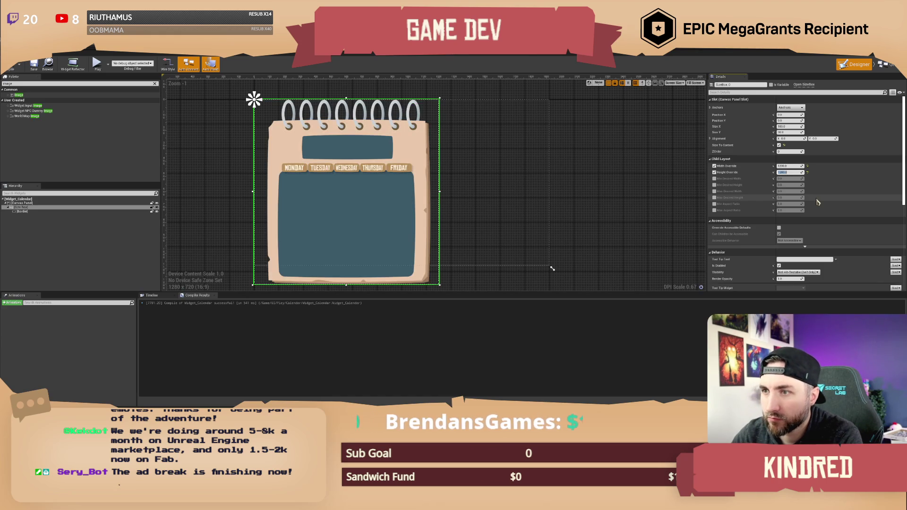
Step: Reduce the Size Box width and height overrides, settling on 800 × 800
{"action": "left_click", "coordinate": [789, 166]}
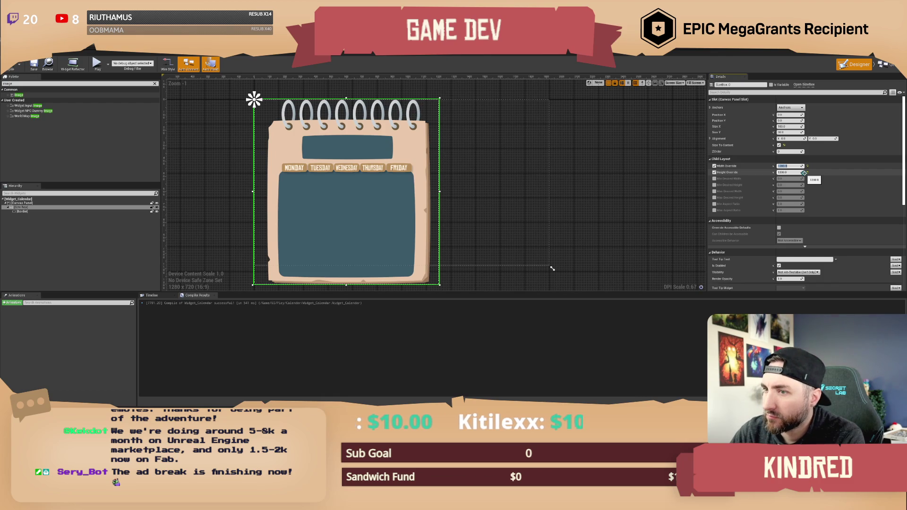
{"action": "type", "text": "0"}
{"action": "key", "text": "Return"}
{"action": "type", "text": "0"}
{"action": "key", "text": "Return"}
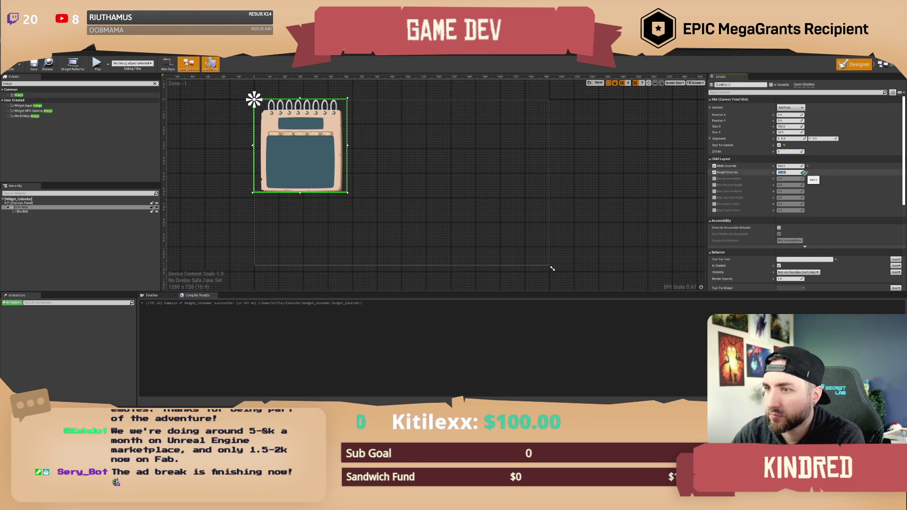
{"action": "left_click", "coordinate": [787, 166]}
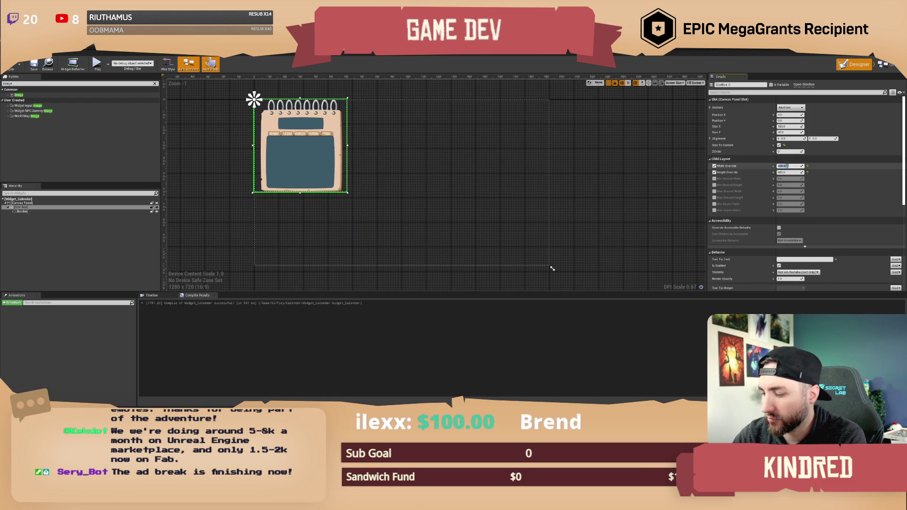
{"action": "key", "text": "Return"}
{"action": "key", "text": "Tab"}
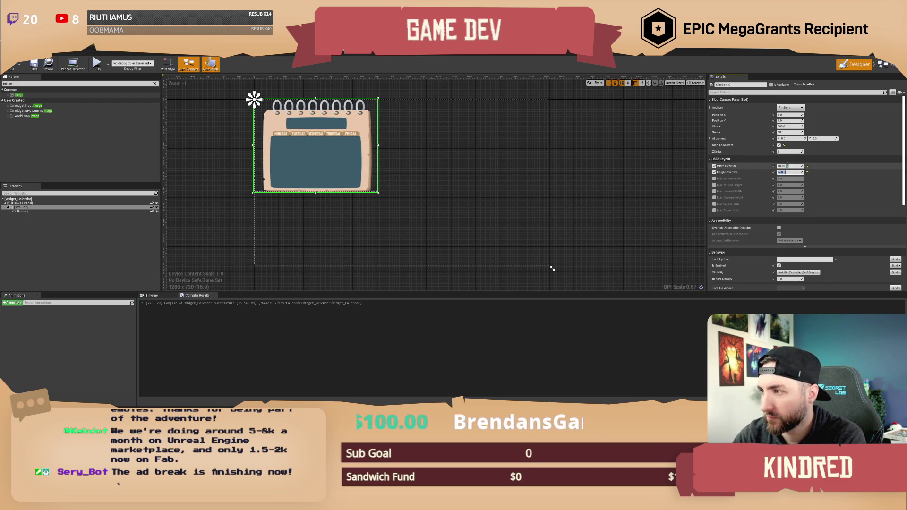
{"action": "type", "text": "00"}
{"action": "key", "text": "Return"}
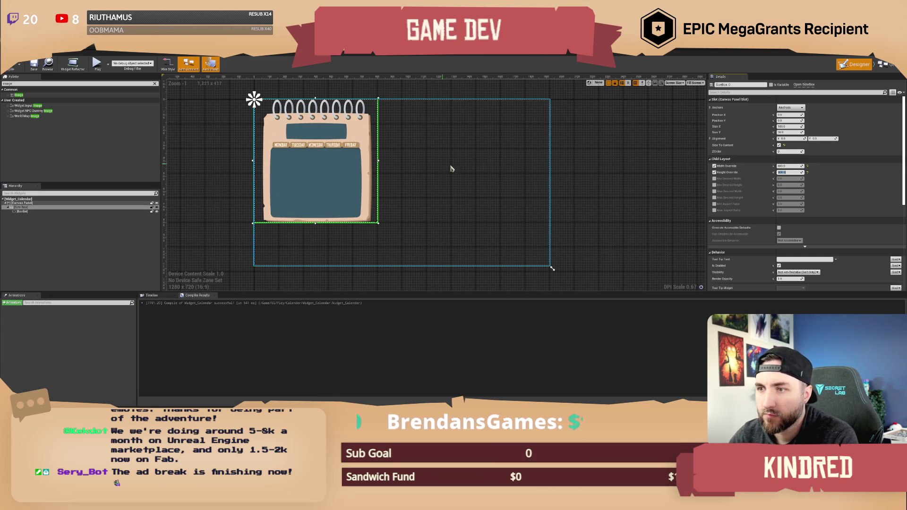
Step: Anchor the Size Box at the canvas centre with position 0, 0 and alignment 0.5, 0.5
{"action": "left_click", "coordinate": [790, 108]}
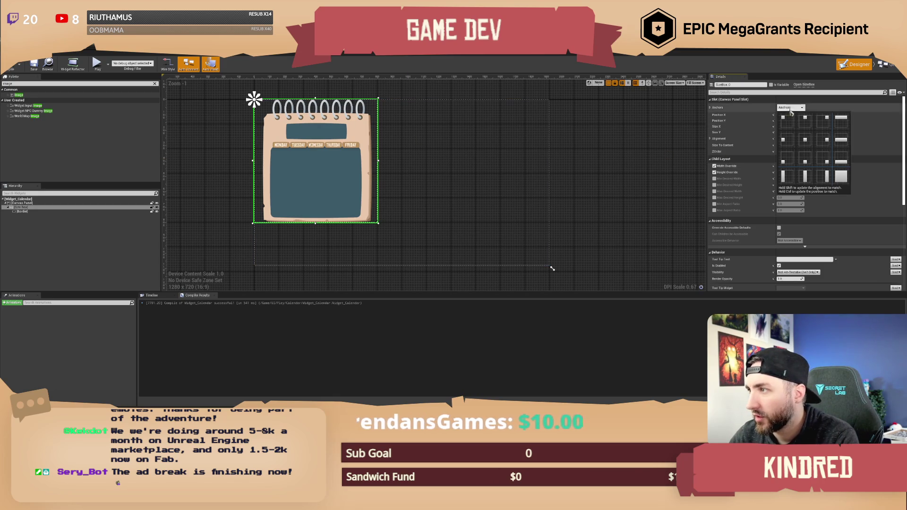
{"action": "left_click", "coordinate": [805, 141]}
{"action": "left_click", "coordinate": [807, 115]}
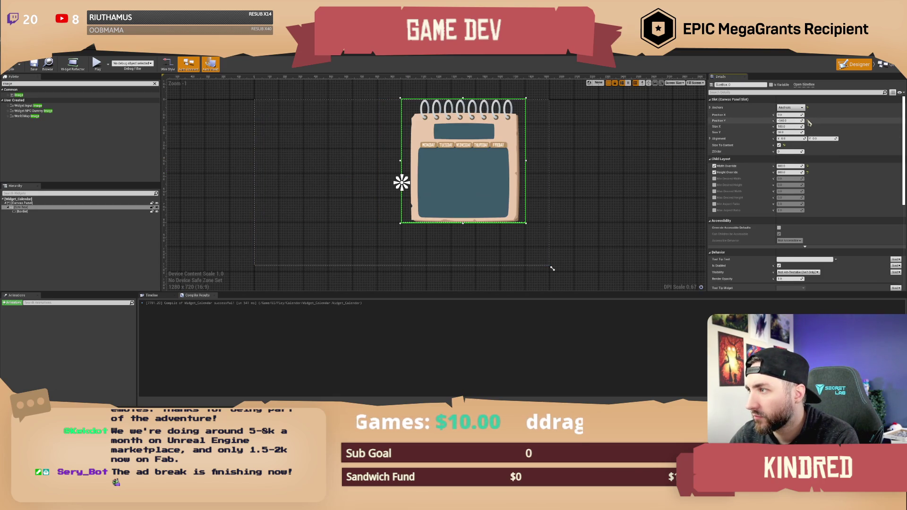
{"action": "left_click", "coordinate": [807, 121]}
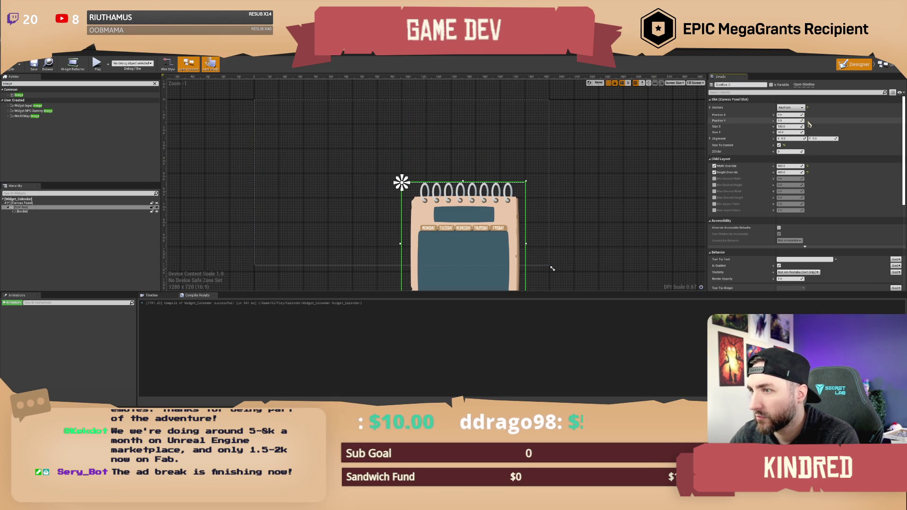
{"action": "left_click", "coordinate": [790, 138]}
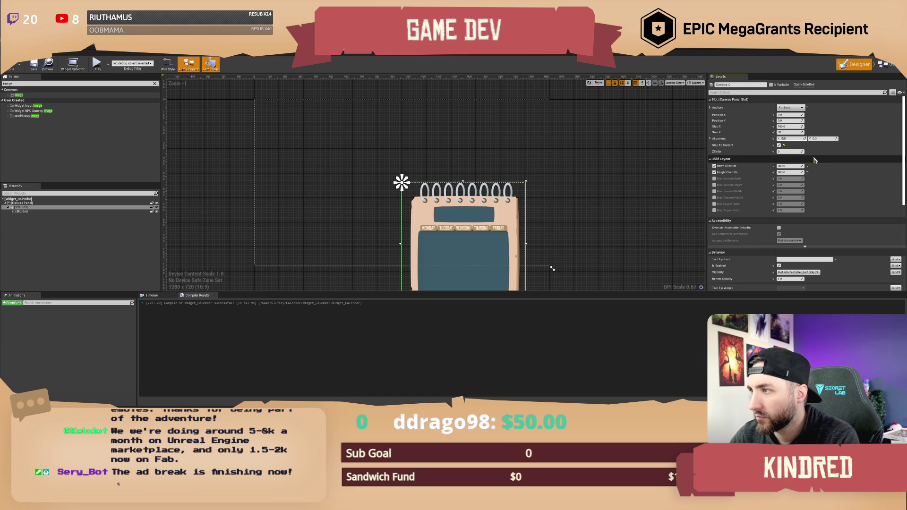
{"action": "type", "text": "0.5"}
{"action": "key", "text": "Tab"}
{"action": "type", "text": "0.5"}
{"action": "key", "text": "Return"}
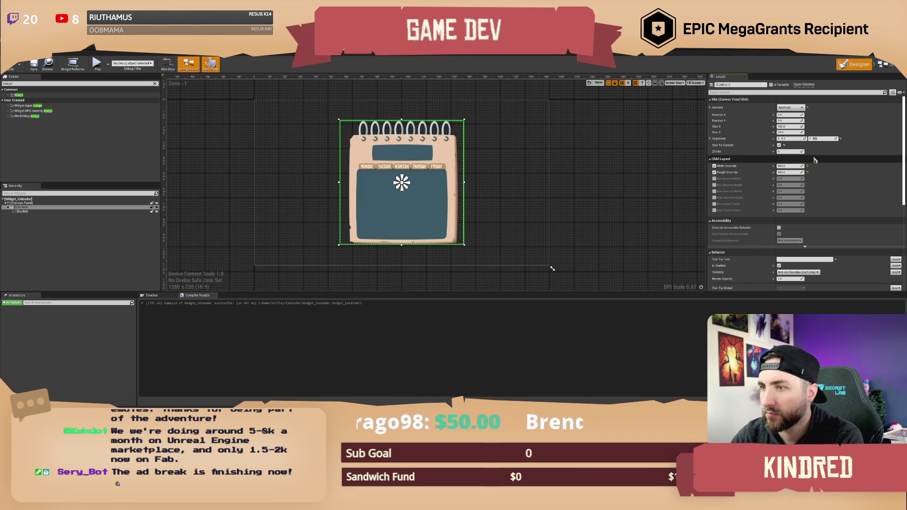
Step: Zoom the designer in on the calendar and select the Border inside the Size Box
{"action": "left_click", "coordinate": [581, 186]}
{"action": "mouse_move", "coordinate": [502, 192]}
{"action": "left_mouse_down"}
{"action": "mouse_move", "coordinate": [520, 185]}
{"action": "mouse_move", "coordinate": [499, 192]}
{"action": "left_mouse_up"}
{"action": "scroll", "coordinate": [519, 185], "scroll_direction": "up", "scroll_amount": 2}
{"action": "left_click", "coordinate": [21, 207]}
{"action": "left_click", "coordinate": [22, 211]}
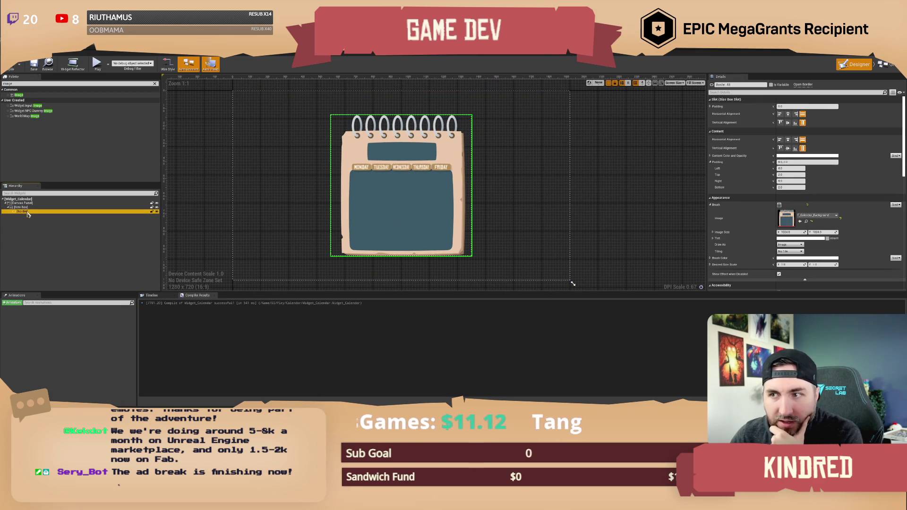
Step: Add a Vertical Box from the Palette inside the calendar's Border
{"action": "left_click", "coordinate": [31, 84]}
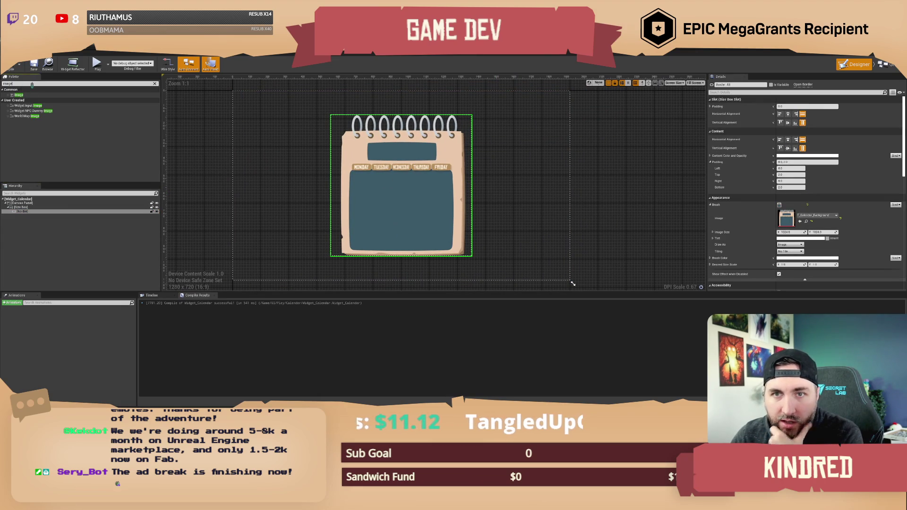
{"action": "type", "text": "vertic"}
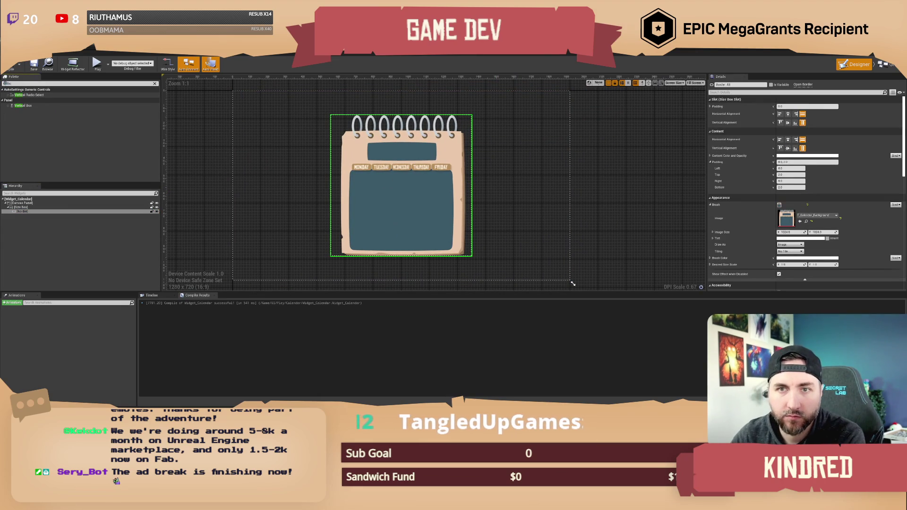
{"action": "left_click_drag", "start_coordinate": [32, 105], "coordinate": [26, 211]}
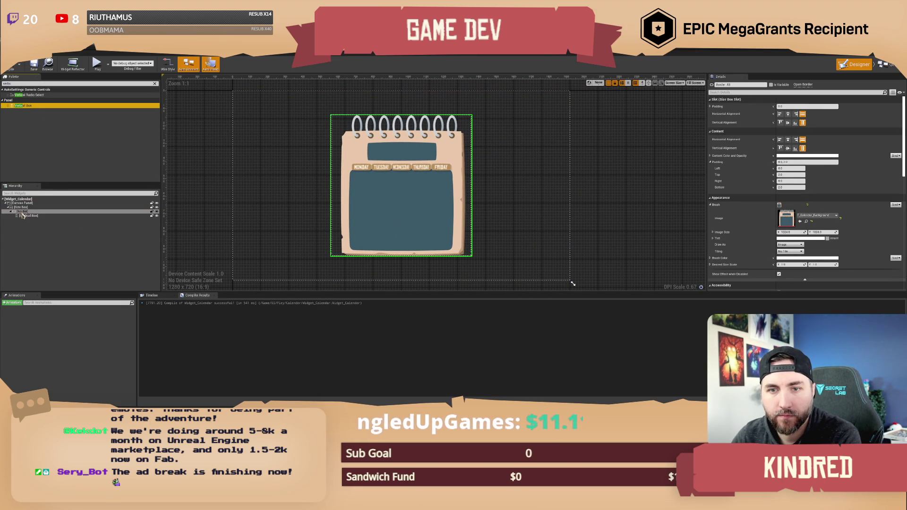
Step: Place a Text block inside the Vertical Box, then select the Vertical Box
{"action": "left_click", "coordinate": [21, 84]}
{"action": "type", "text": "text"}
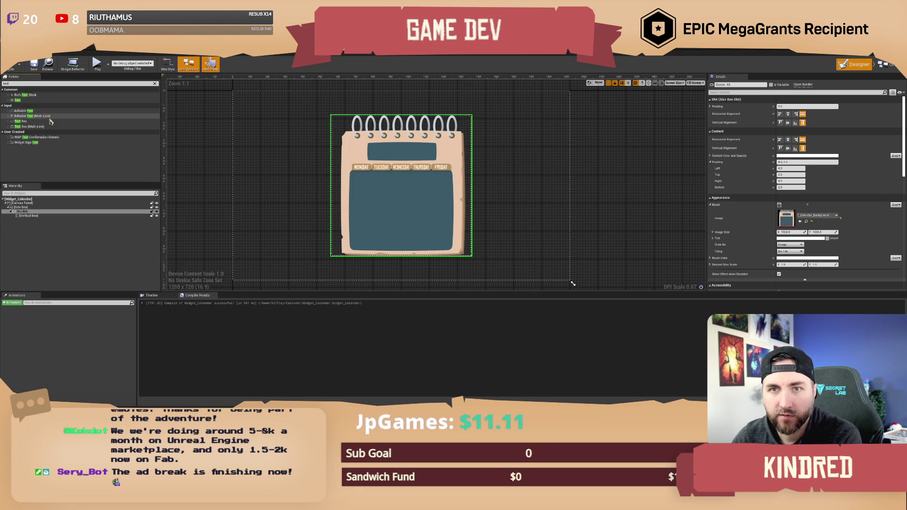
{"action": "left_click_drag", "start_coordinate": [17, 100], "coordinate": [28, 216]}
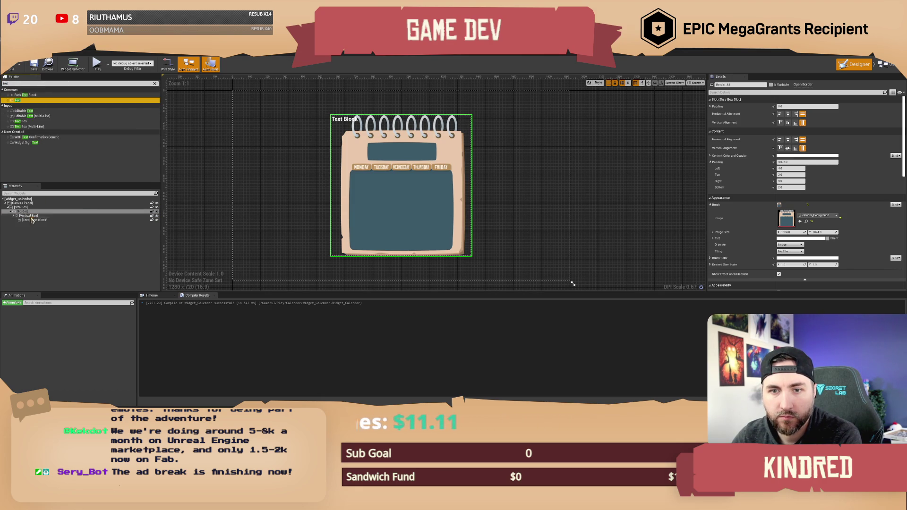
{"action": "left_click", "coordinate": [29, 215]}
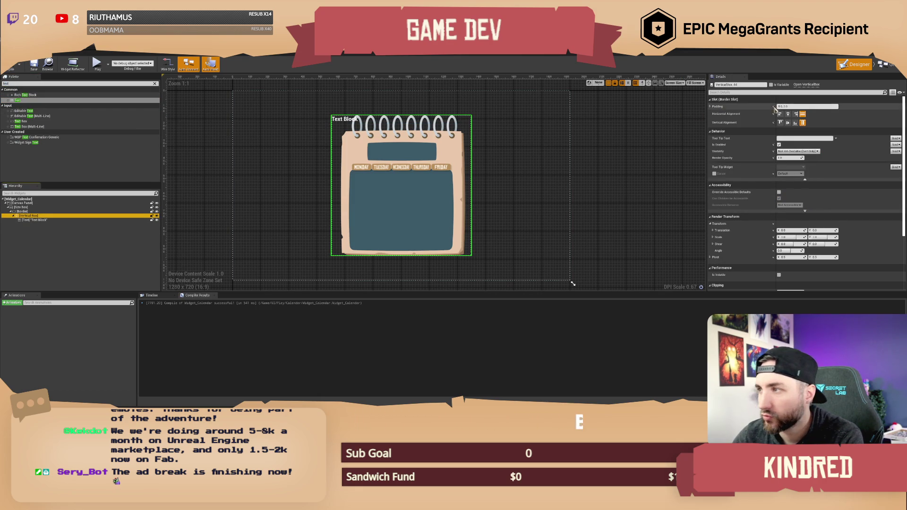
Step: Expand the Vertical Box slot padding per side and adjust top and bottom, with bottom at 35
{"action": "left_click", "coordinate": [710, 107]}
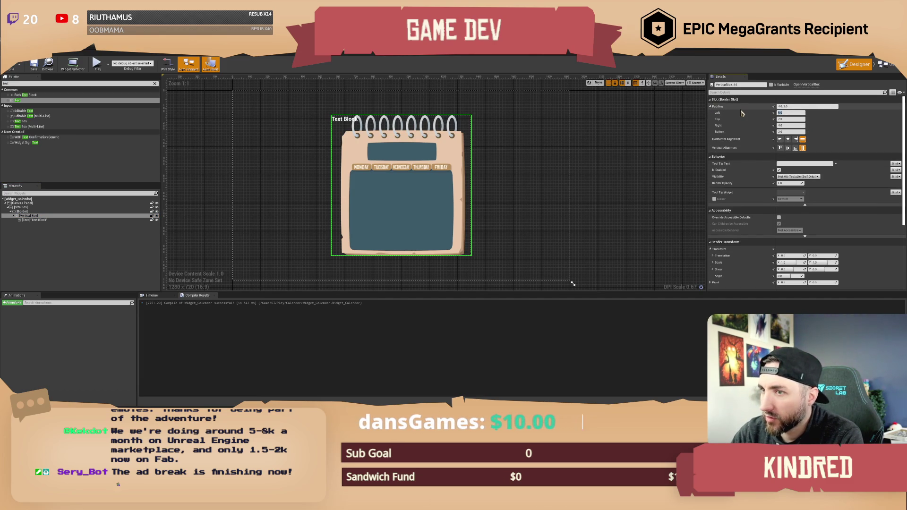
{"action": "type", "text": "0"}
{"action": "key", "text": "Tab"}
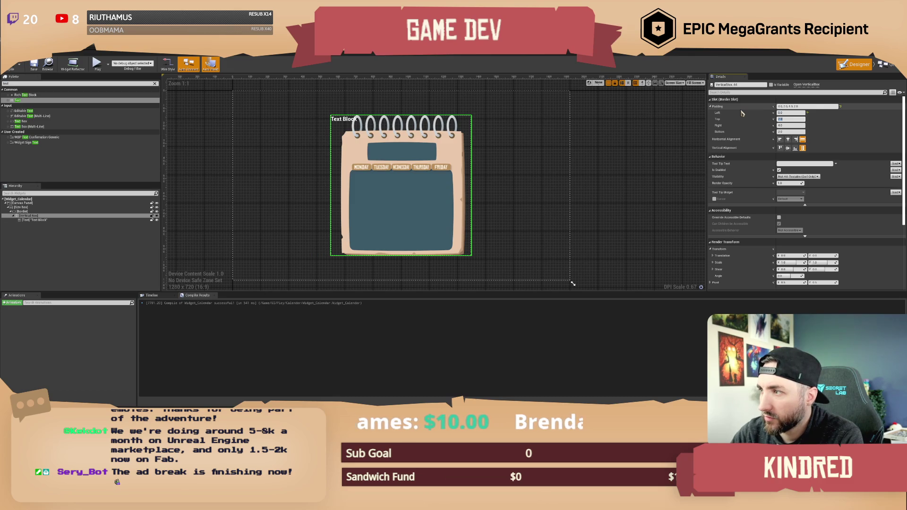
{"action": "type", "text": "00"}
{"action": "key", "text": "Return"}
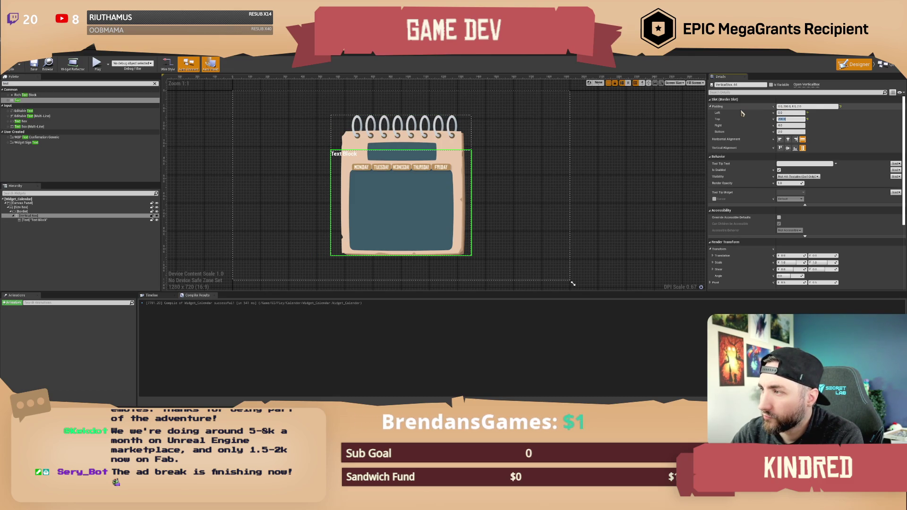
{"action": "type", "text": "180"}
{"action": "key", "text": "Return"}
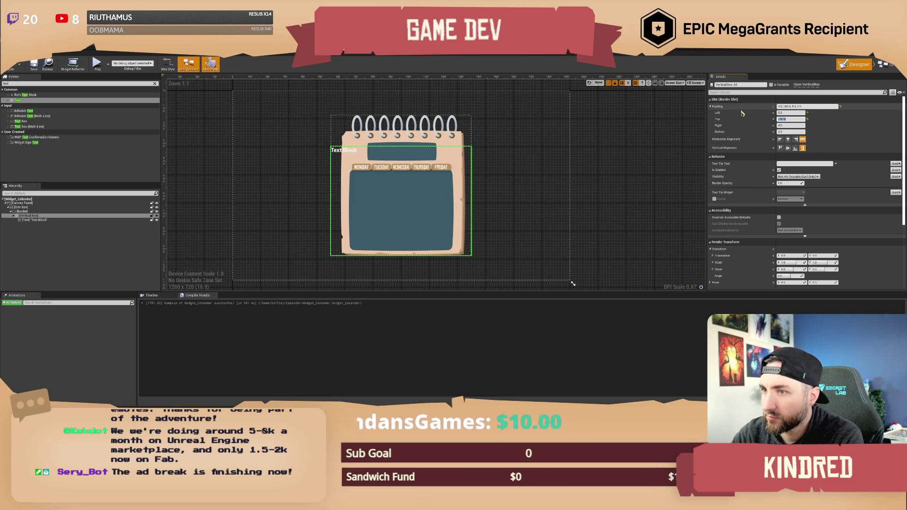
{"action": "key", "text": "Return"}
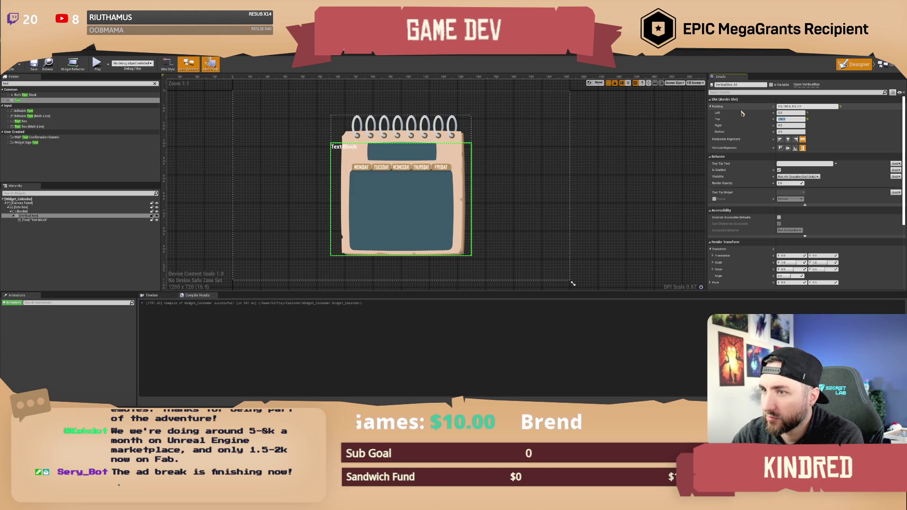
{"action": "key", "text": "BackSpace"}
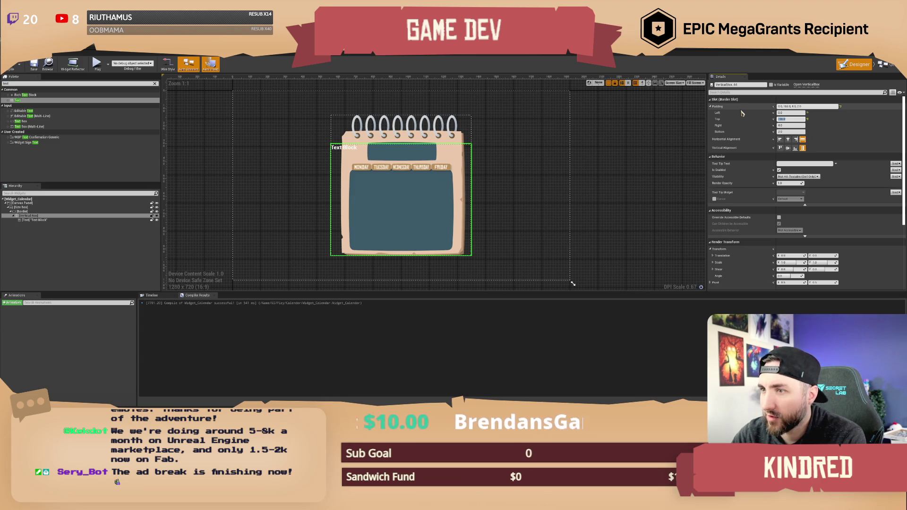
{"action": "key", "text": "Tab"}
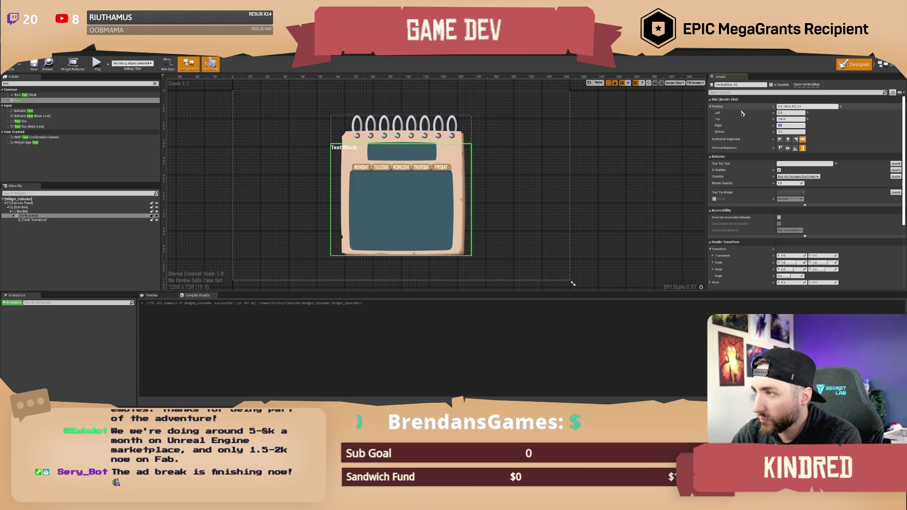
{"action": "type", "text": "0"}
{"action": "key", "text": "Tab"}
{"action": "type", "text": "0"}
{"action": "key", "text": "Return"}
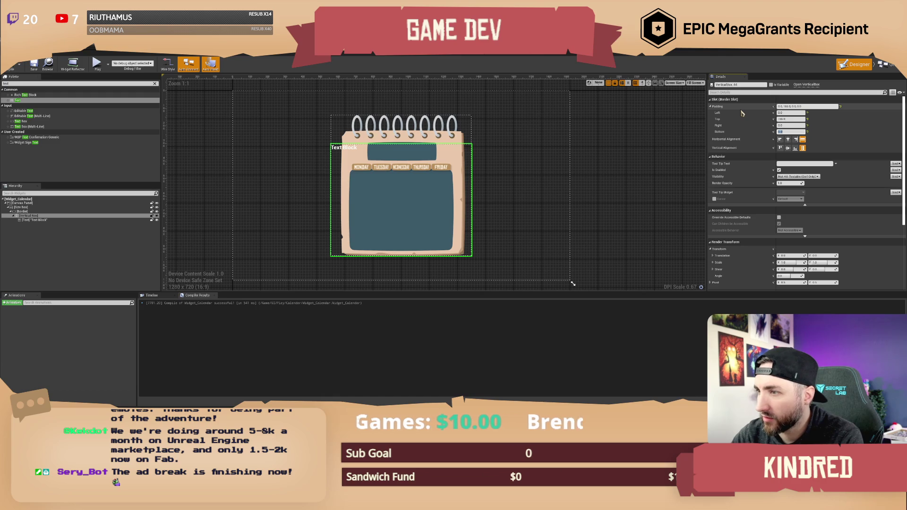
{"action": "type", "text": "20"}
{"action": "key", "text": "Return"}
{"action": "type", "text": "30"}
{"action": "key", "text": "Return"}
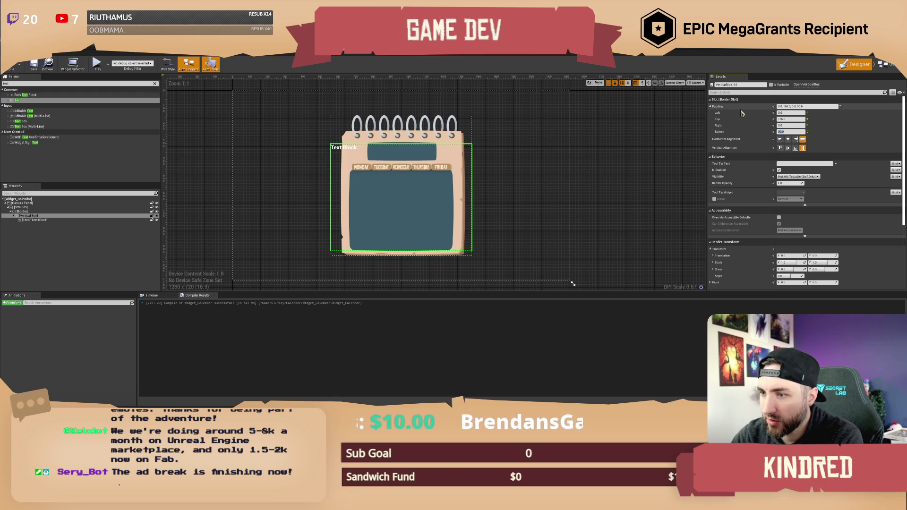
{"action": "key", "text": "Return"}
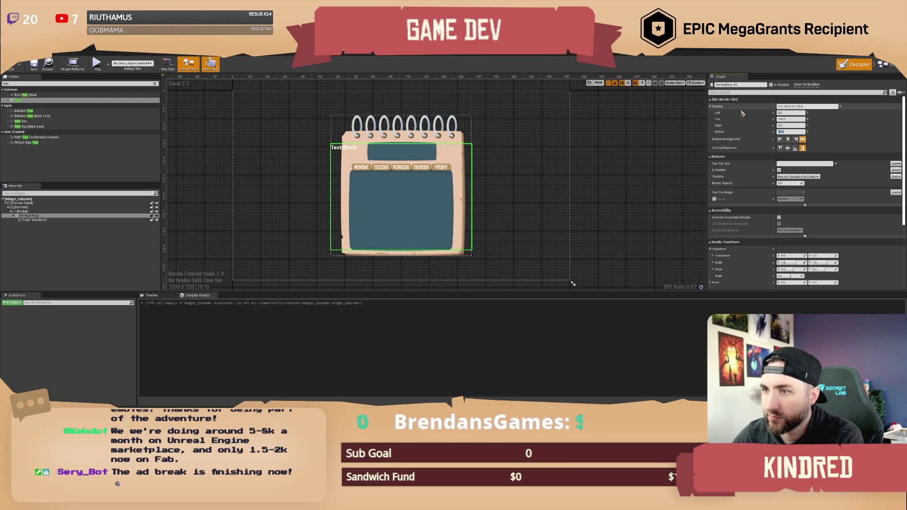
Step: Set left padding to 110 and right padding to 130, with top at 166
{"action": "left_click", "coordinate": [790, 112]}
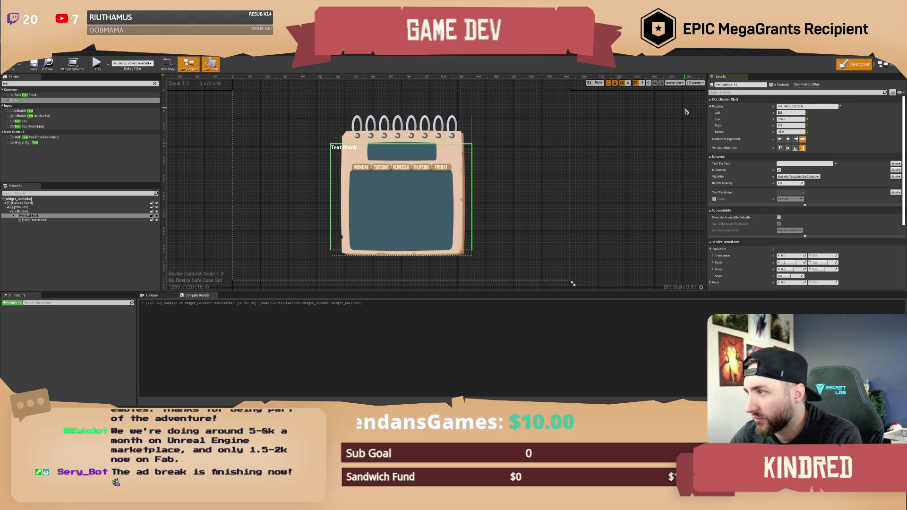
{"action": "type", "text": "40"}
{"action": "key", "text": "Return"}
{"action": "type", "text": "50"}
{"action": "key", "text": "Return"}
{"action": "type", "text": "60"}
{"action": "key", "text": "Return"}
{"action": "type", "text": "120"}
{"action": "key", "text": "Return"}
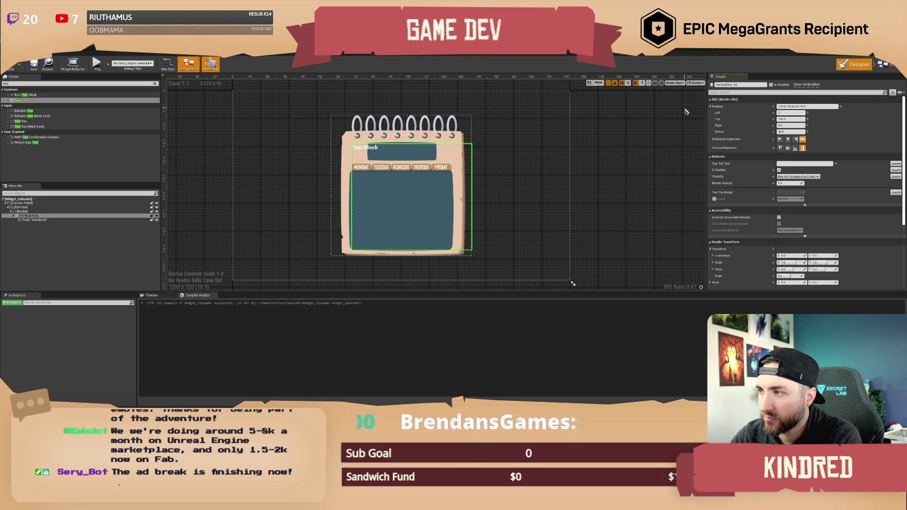
{"action": "key", "text": "Tab"}
{"action": "key", "text": "Tab"}
{"action": "type", "text": "130"}
{"action": "key", "text": "Return"}
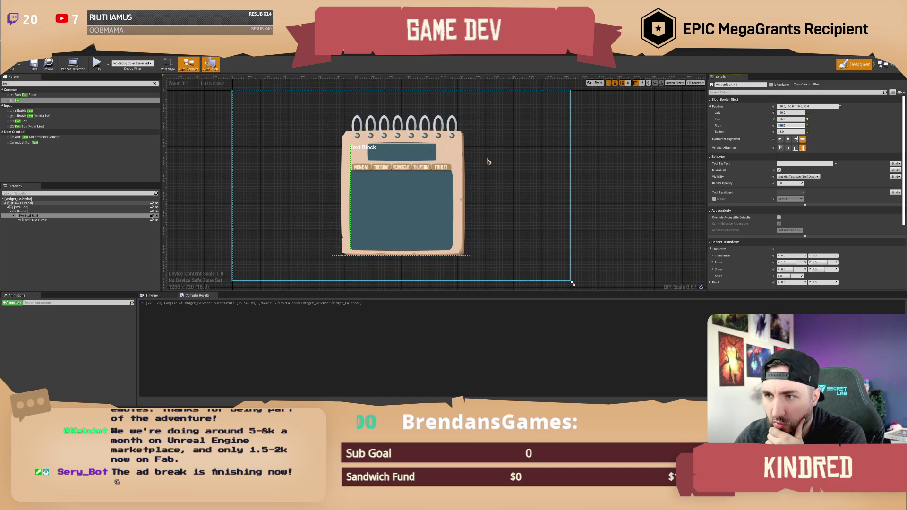
{"action": "key", "text": "F7"}
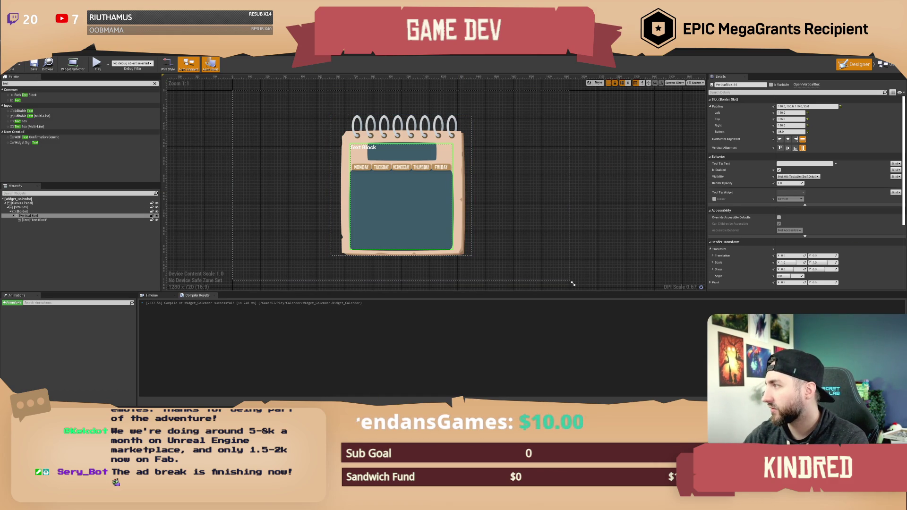
Step: Switch from the editor to the browser showing the Fab marketplace
{"action": "key", "text": "alt+Tab"}
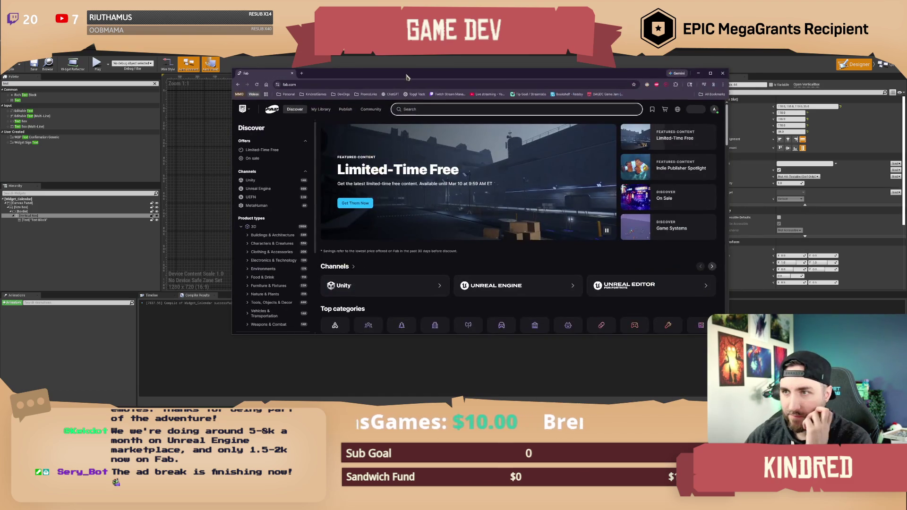
Step: Maximize the browser and scroll down the Fab Discover page past Free Content and Audio
{"action": "key", "text": "super+Up"}
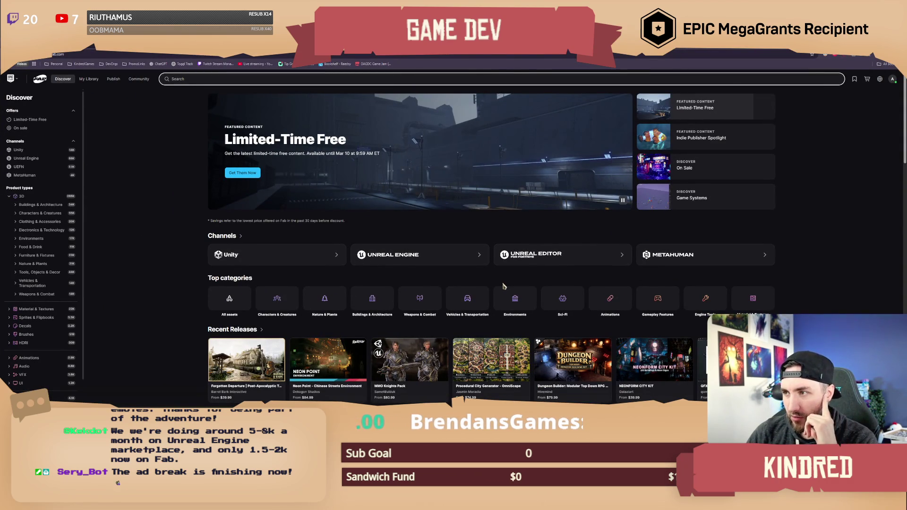
{"action": "scroll", "coordinate": [504, 287], "scroll_direction": "down", "scroll_amount": 4}
{"action": "scroll", "coordinate": [504, 286], "scroll_direction": "down", "scroll_amount": 7}
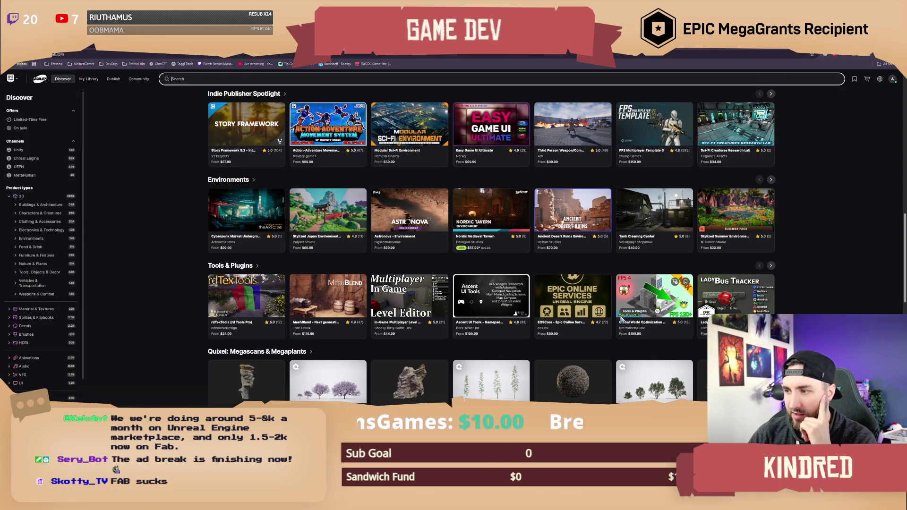
{"action": "scroll", "coordinate": [622, 319], "scroll_direction": "down", "scroll_amount": 5}
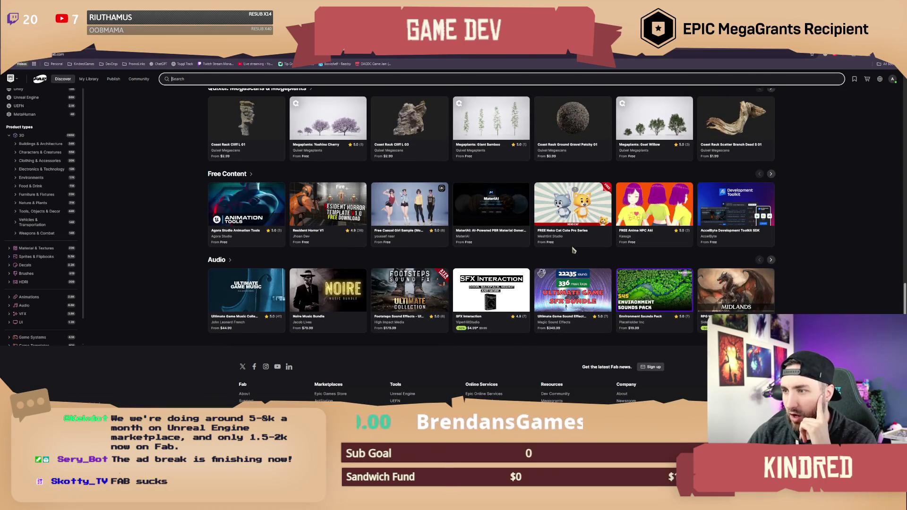
{"action": "mouse_move", "coordinate": [579, 214]}
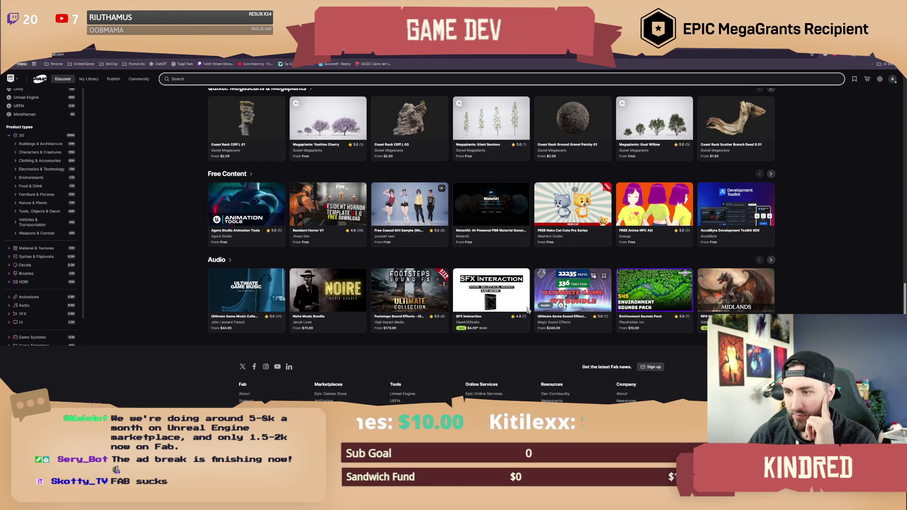
Step: Scroll back up to Environments and Tools & Plugins and open the free Neko Cat Cute Pro Series listing
{"action": "scroll", "coordinate": [188, 229], "scroll_direction": "up", "scroll_amount": 1}
{"action": "scroll", "coordinate": [188, 229], "scroll_direction": "up", "scroll_amount": 1}
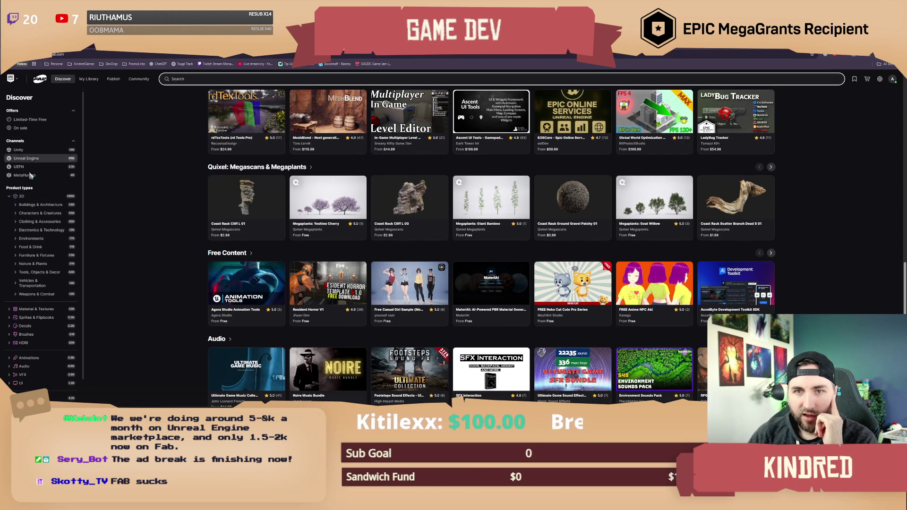
{"action": "scroll", "coordinate": [416, 335], "scroll_direction": "down", "scroll_amount": 3}
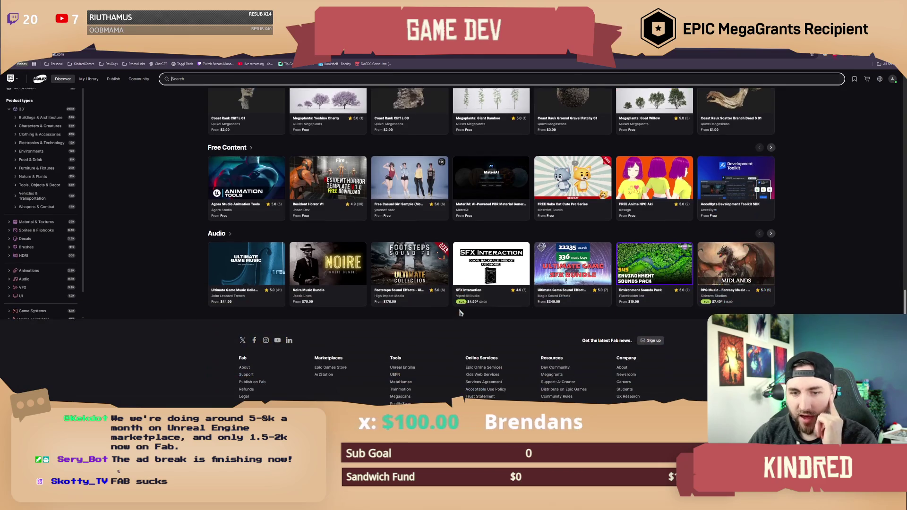
{"action": "scroll", "coordinate": [588, 314], "scroll_direction": "up", "scroll_amount": 2}
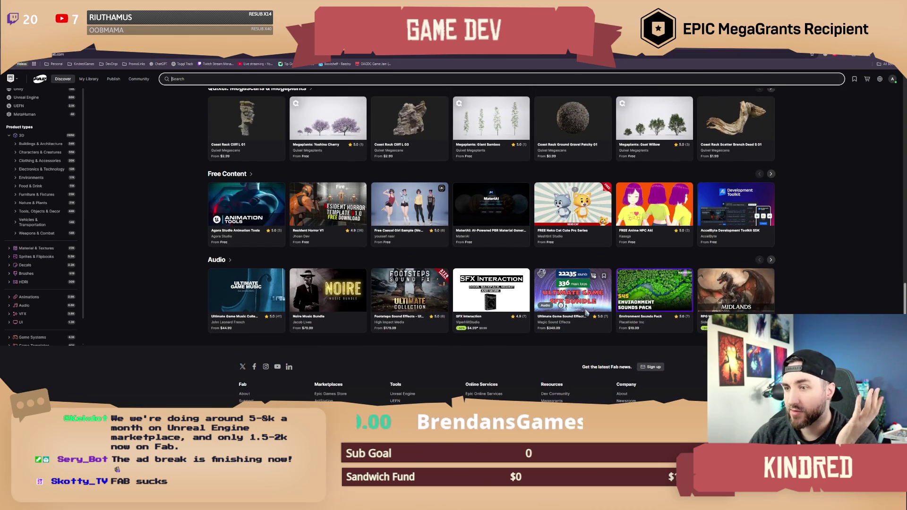
{"action": "scroll", "coordinate": [587, 313], "scroll_direction": "up", "scroll_amount": 6}
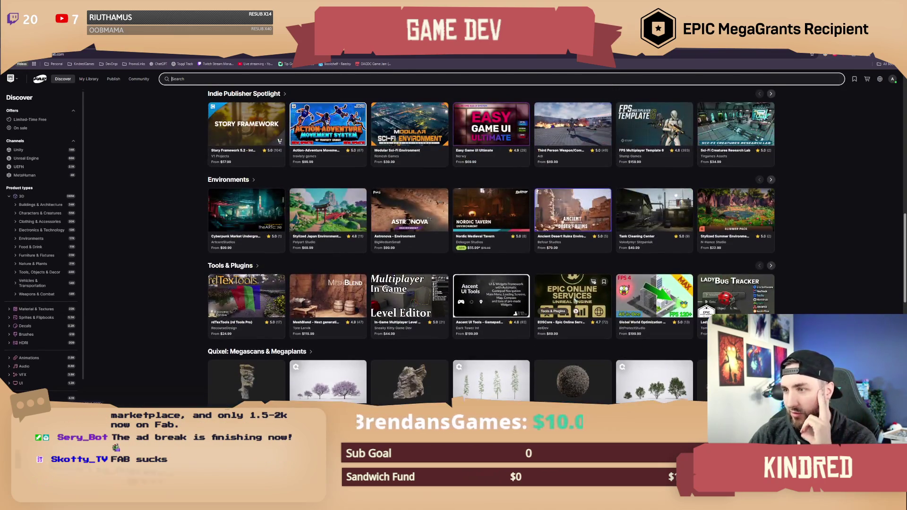
{"action": "scroll", "coordinate": [570, 302], "scroll_direction": "up", "scroll_amount": 3}
{"action": "scroll", "coordinate": [572, 302], "scroll_direction": "down", "scroll_amount": 5}
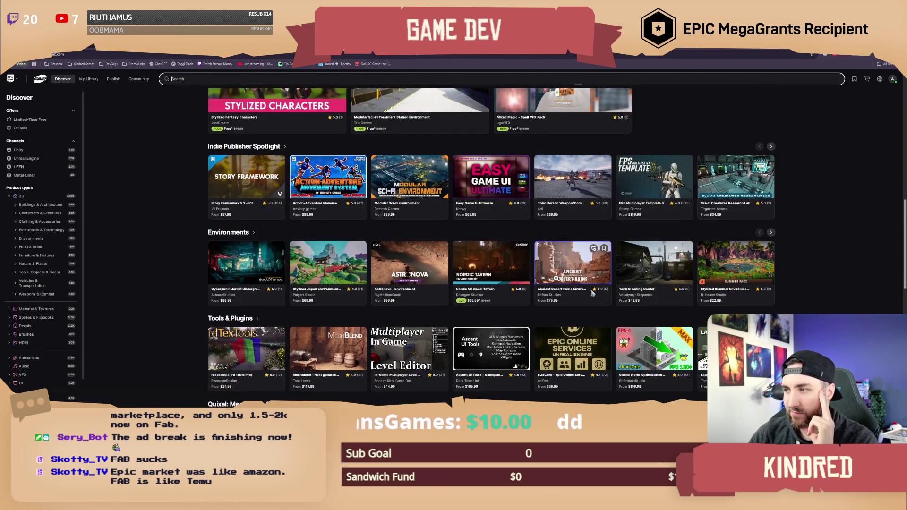
{"action": "scroll", "coordinate": [588, 295], "scroll_direction": "down", "scroll_amount": 3}
{"action": "left_click", "coordinate": [570, 237]}
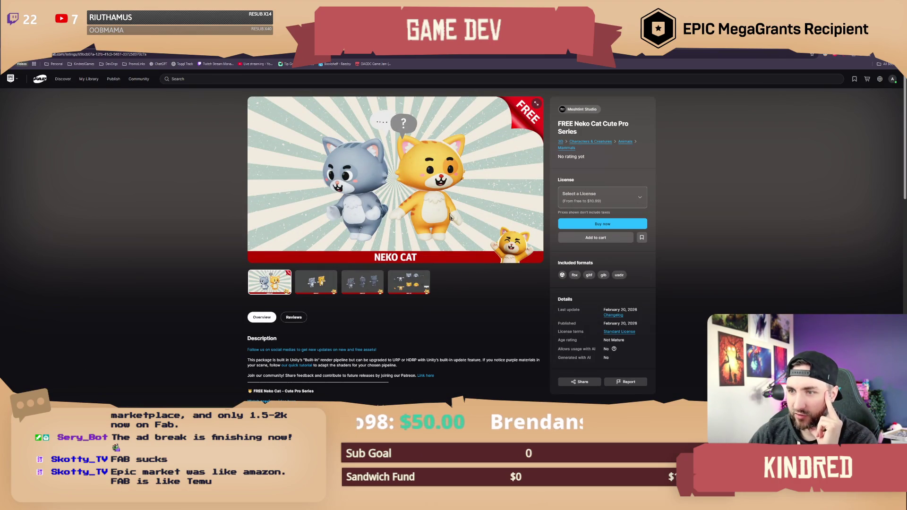
Step: Start a new marketplace search from the Neko Cat product page
{"action": "left_click", "coordinate": [180, 78]}
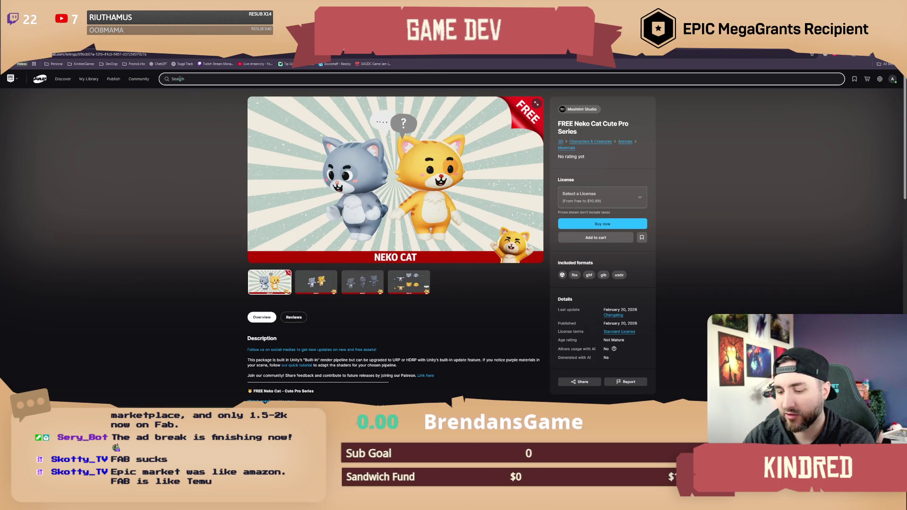
Step: Search Fab for 'cat' and open the Brave Cat product page
{"action": "type", "text": "cat"}
{"action": "key", "text": "Return"}
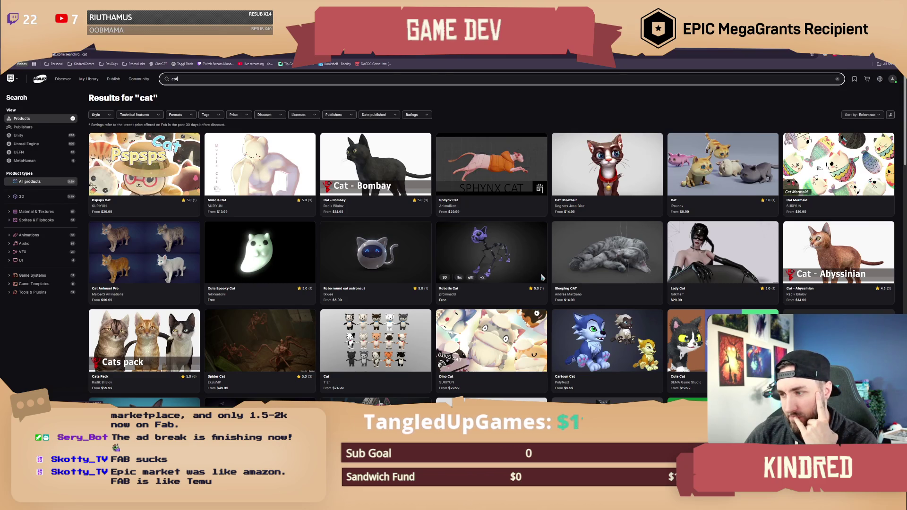
{"action": "scroll", "coordinate": [536, 274], "scroll_direction": "down", "scroll_amount": 4}
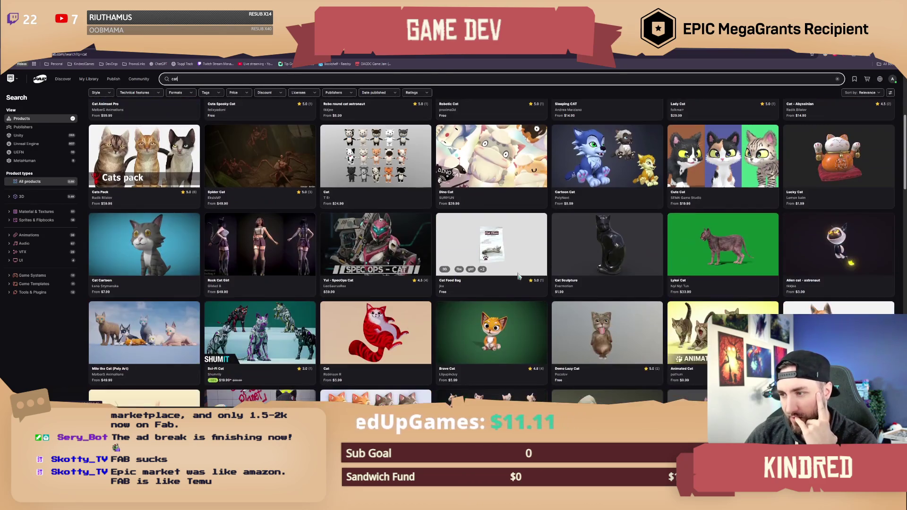
{"action": "scroll", "coordinate": [519, 276], "scroll_direction": "down", "scroll_amount": 1}
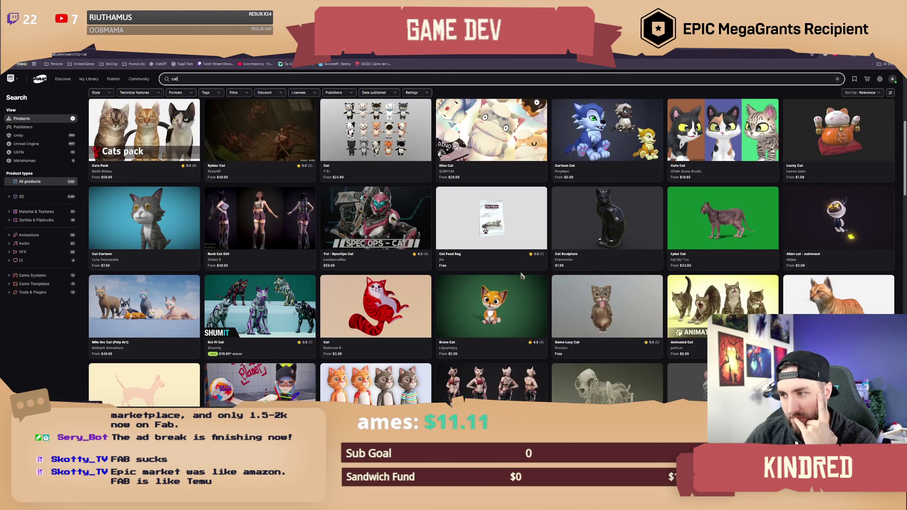
{"action": "scroll", "coordinate": [521, 276], "scroll_direction": "down", "scroll_amount": 1}
{"action": "left_click", "coordinate": [519, 277]}
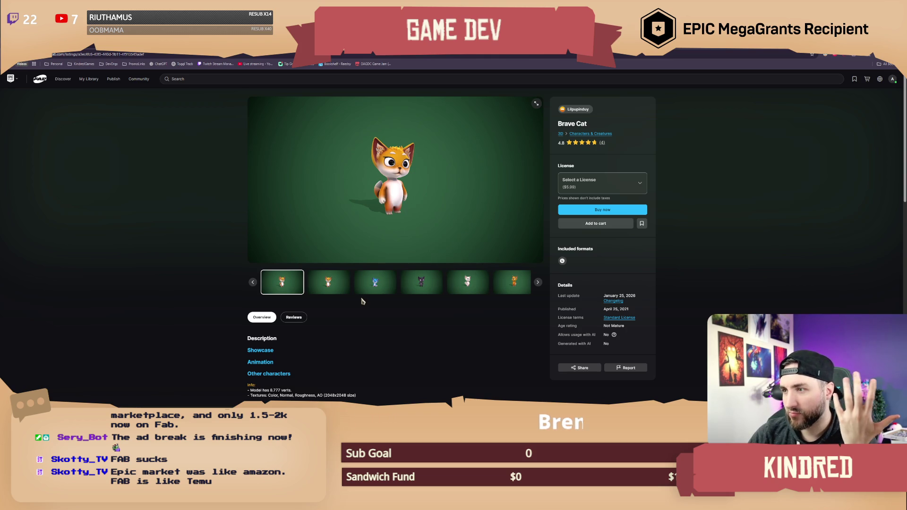
Step: Review Brave Cat's details and blue, black, white and orange previews, then return to the results
{"action": "scroll", "coordinate": [386, 307], "scroll_direction": "down", "scroll_amount": 4}
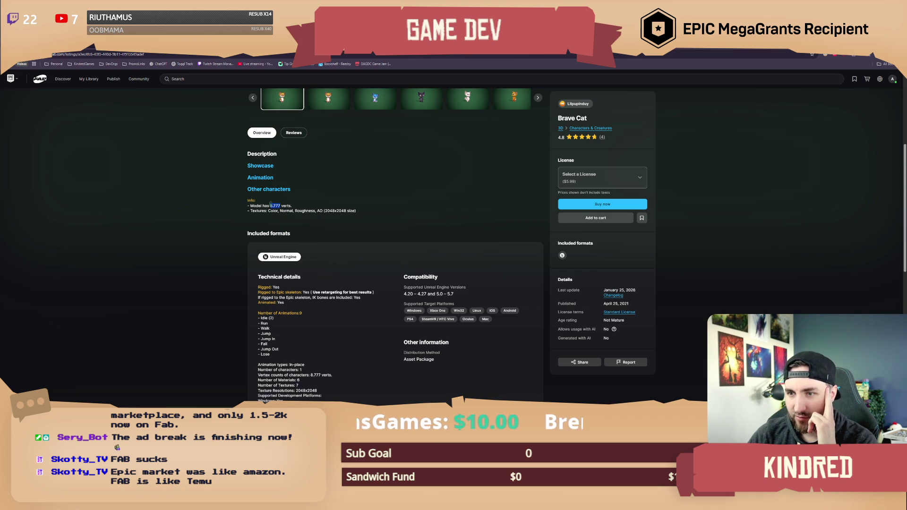
{"action": "left_click", "coordinate": [381, 204]}
{"action": "scroll", "coordinate": [338, 307], "scroll_direction": "down", "scroll_amount": 1}
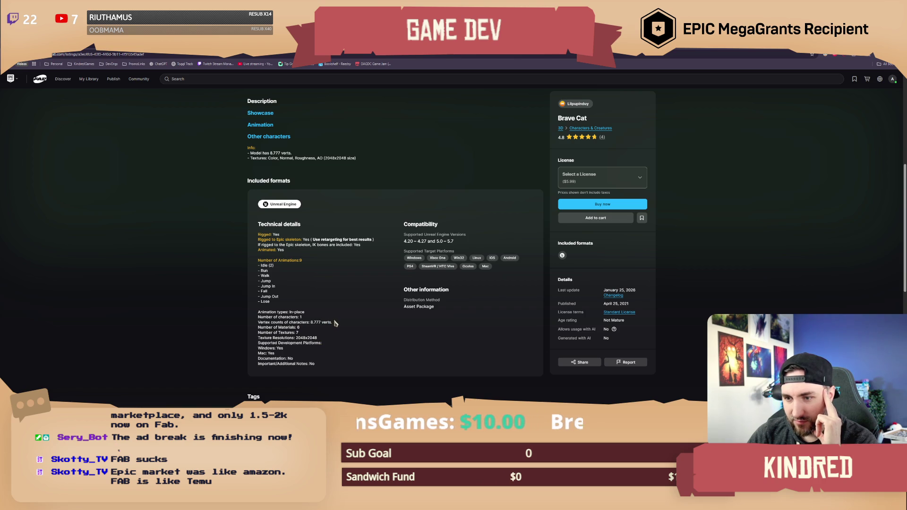
{"action": "scroll", "coordinate": [384, 312], "scroll_direction": "up", "scroll_amount": 5}
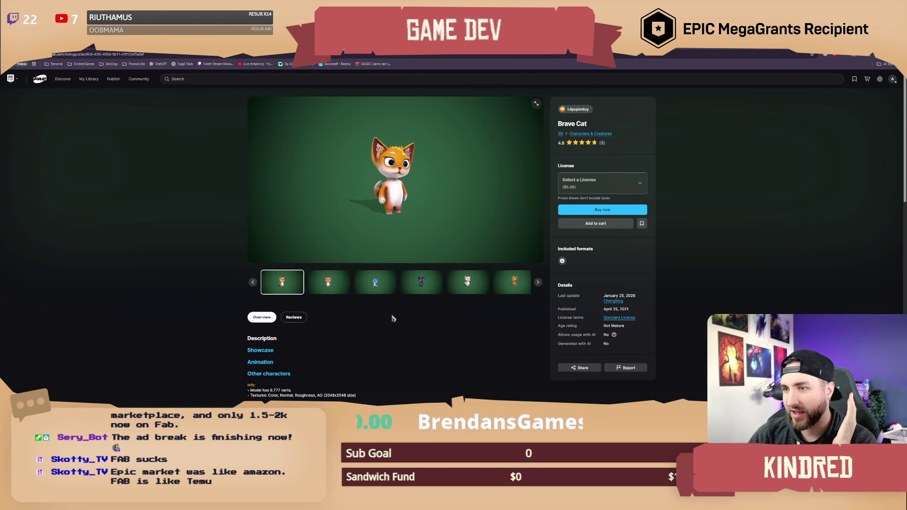
{"action": "left_click", "coordinate": [375, 281]}
{"action": "left_click", "coordinate": [435, 282]}
{"action": "left_click", "coordinate": [438, 284]}
{"action": "left_click", "coordinate": [441, 285]}
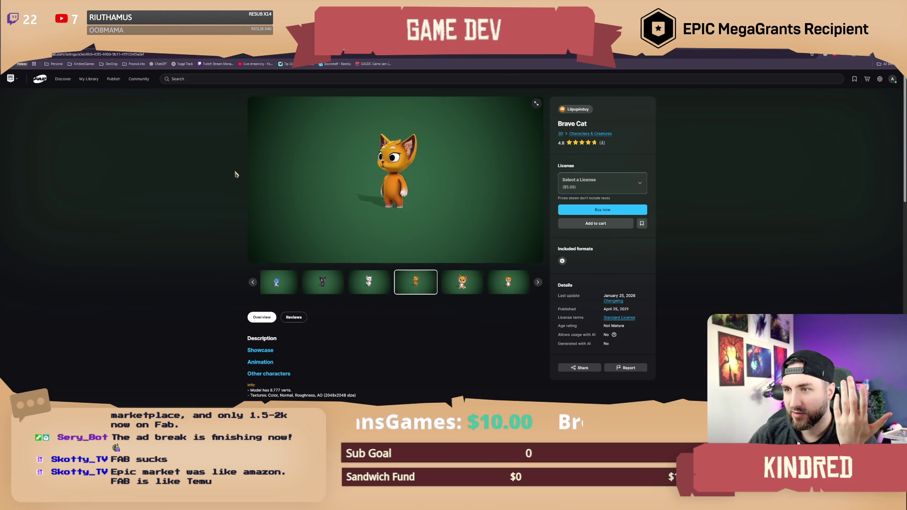
{"action": "key", "text": "alt+Left"}
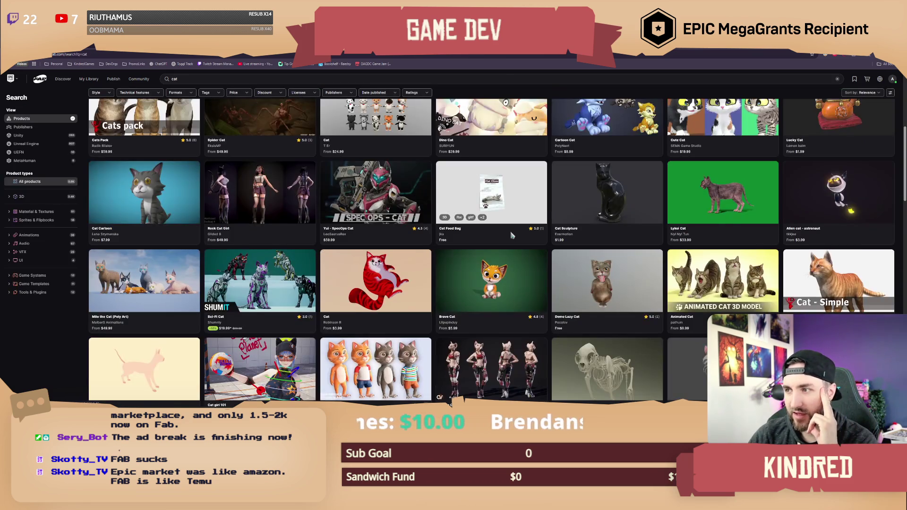
{"action": "scroll", "coordinate": [511, 234], "scroll_direction": "down", "scroll_amount": 4}
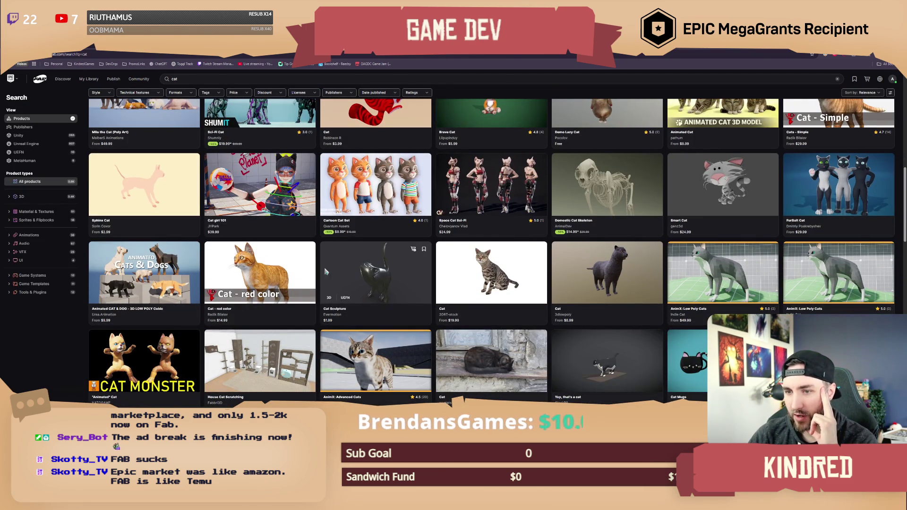
{"action": "left_click", "coordinate": [283, 273]}
{"action": "left_click", "coordinate": [383, 286]}
{"action": "left_click", "coordinate": [408, 285]}
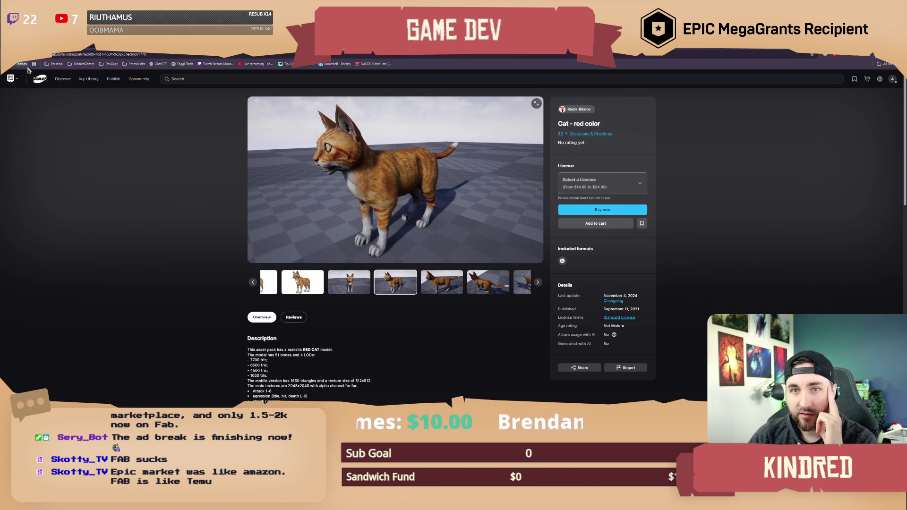
{"action": "key", "text": "alt+Left"}
{"action": "scroll", "coordinate": [614, 286], "scroll_direction": "down", "scroll_amount": 5}
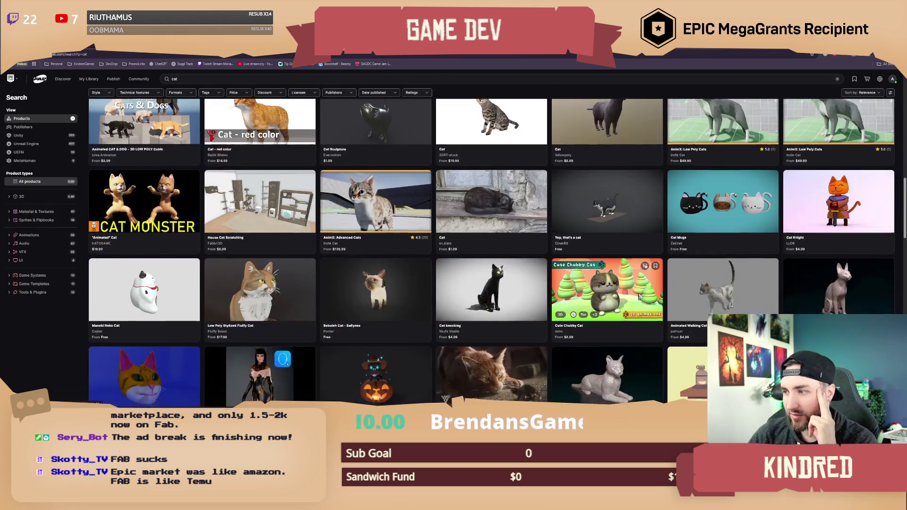
{"action": "scroll", "coordinate": [611, 286], "scroll_direction": "down", "scroll_amount": 1}
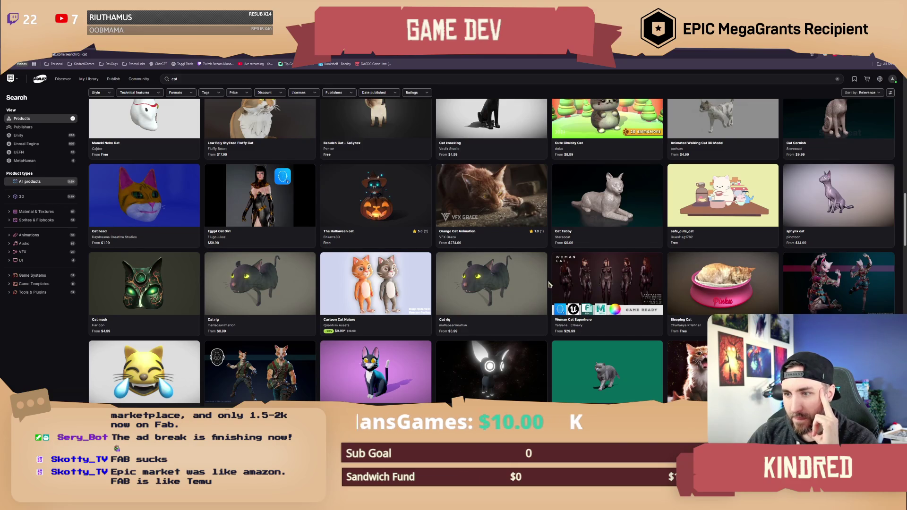
{"action": "scroll", "coordinate": [549, 285], "scroll_direction": "down", "scroll_amount": 1}
{"action": "left_click", "coordinate": [368, 256]}
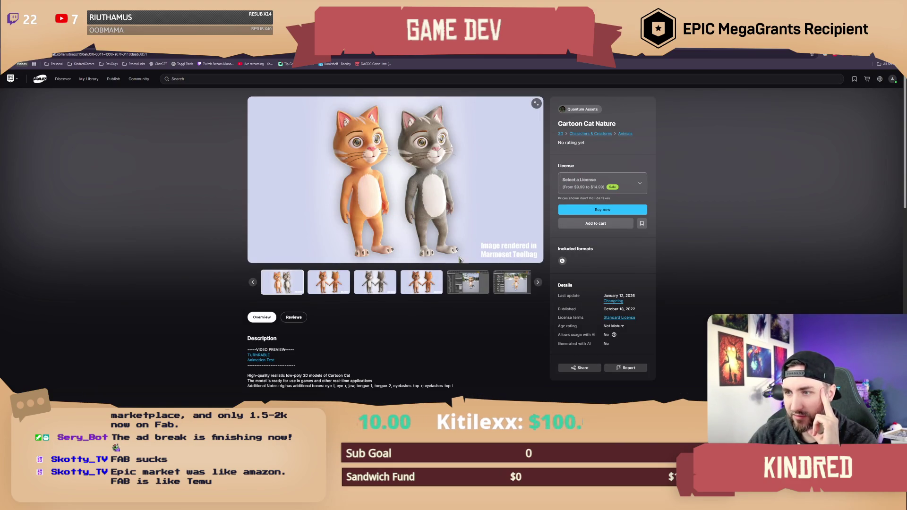
{"action": "left_click", "coordinate": [468, 282]}
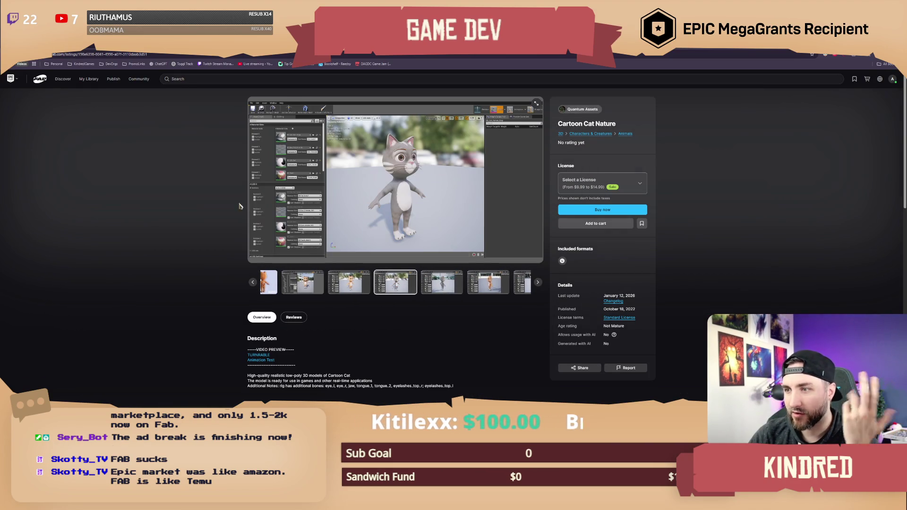
{"action": "key", "text": "alt+Left"}
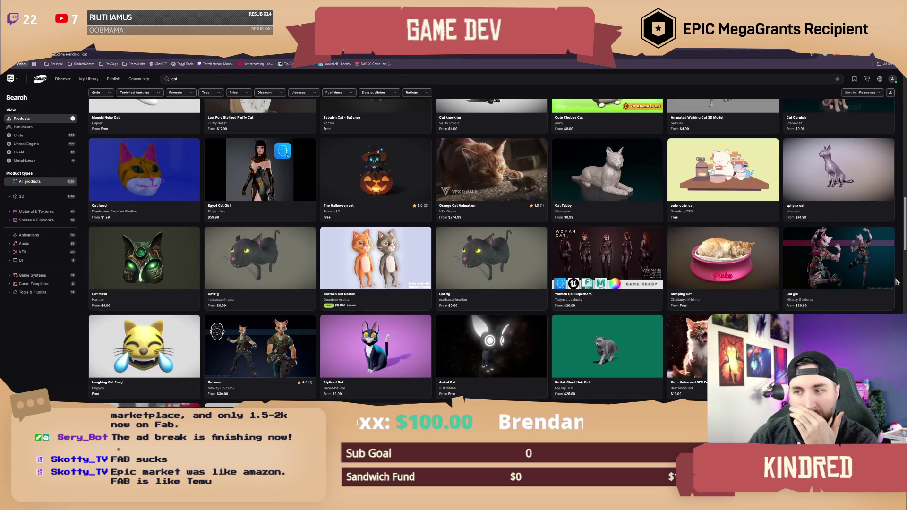
{"action": "scroll", "coordinate": [567, 297], "scroll_direction": "down", "scroll_amount": 3}
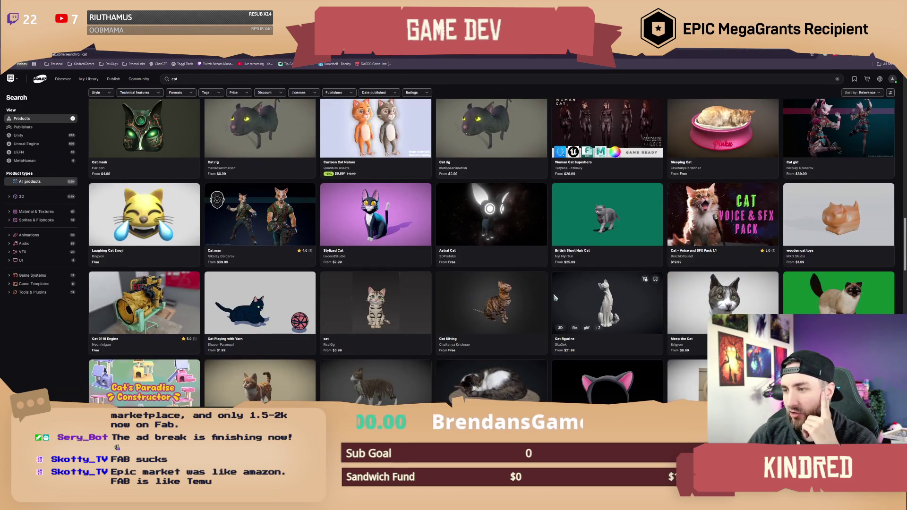
{"action": "scroll", "coordinate": [556, 297], "scroll_direction": "down", "scroll_amount": 4}
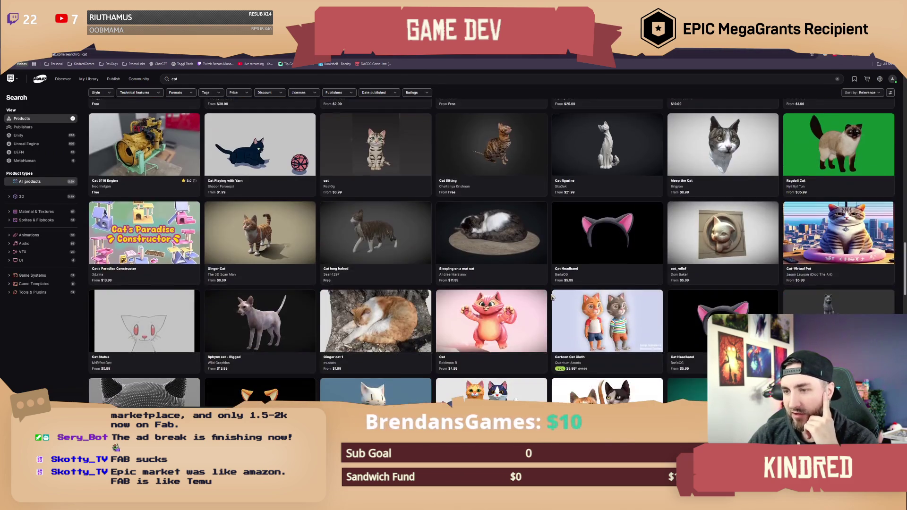
{"action": "scroll", "coordinate": [552, 296], "scroll_direction": "down", "scroll_amount": 1}
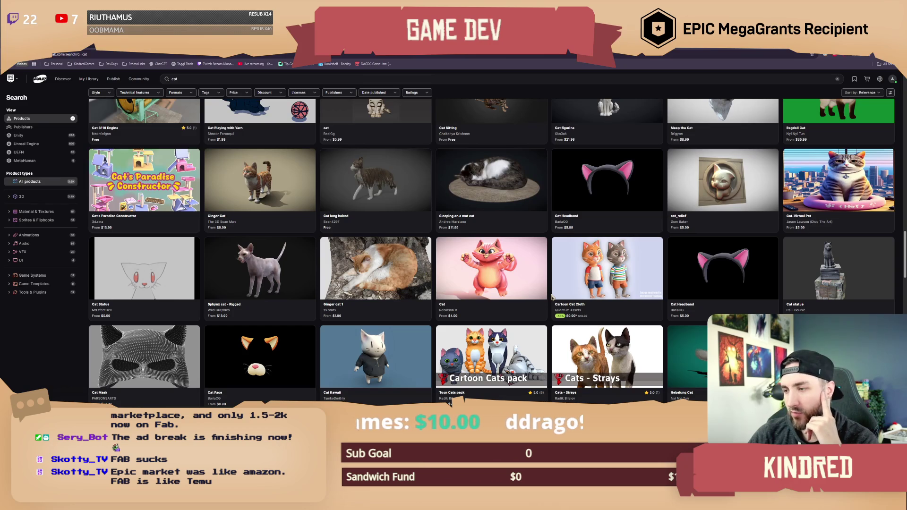
{"action": "scroll", "coordinate": [551, 296], "scroll_direction": "down", "scroll_amount": 4}
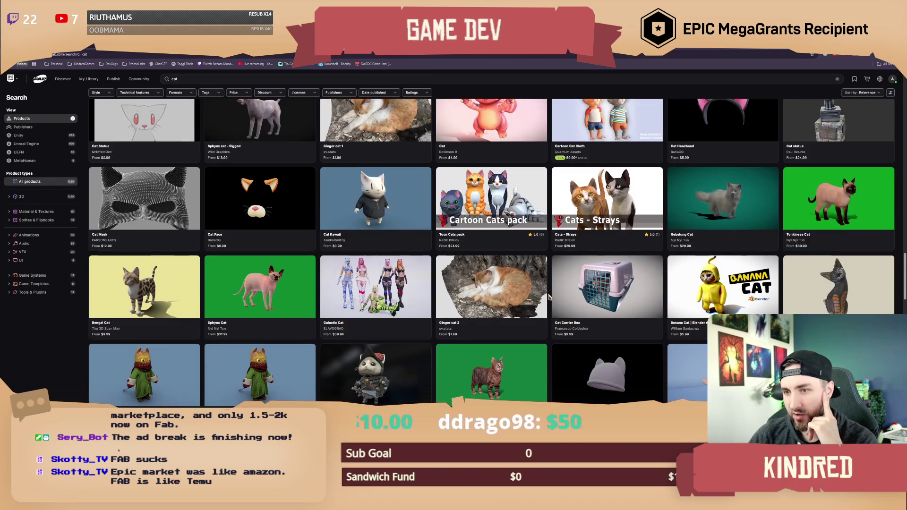
{"action": "scroll", "coordinate": [549, 296], "scroll_direction": "down", "scroll_amount": 3}
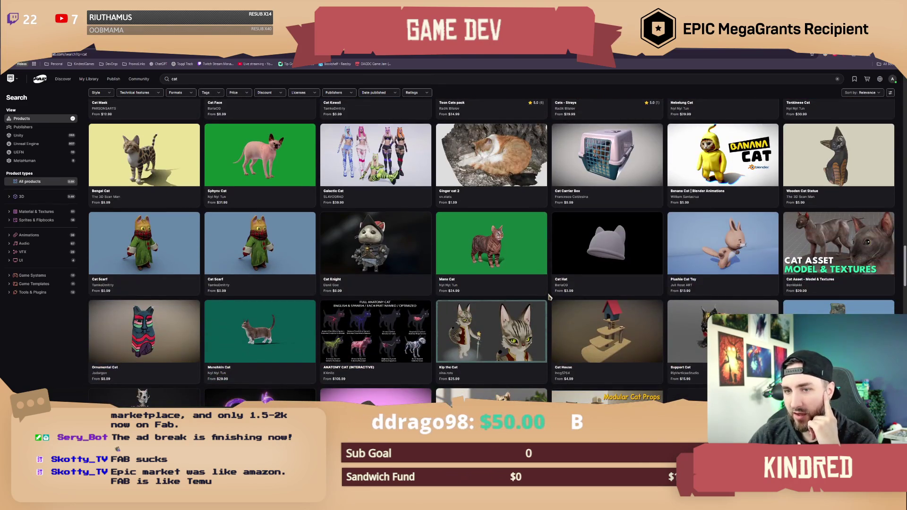
{"action": "scroll", "coordinate": [549, 296], "scroll_direction": "down", "scroll_amount": 2}
{"action": "scroll", "coordinate": [549, 296], "scroll_direction": "down", "scroll_amount": 3}
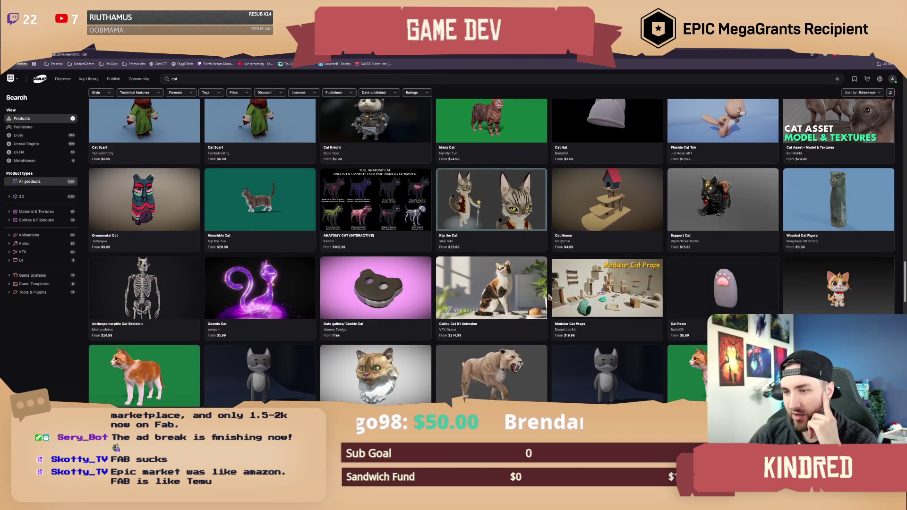
{"action": "scroll", "coordinate": [549, 296], "scroll_direction": "down", "scroll_amount": 1}
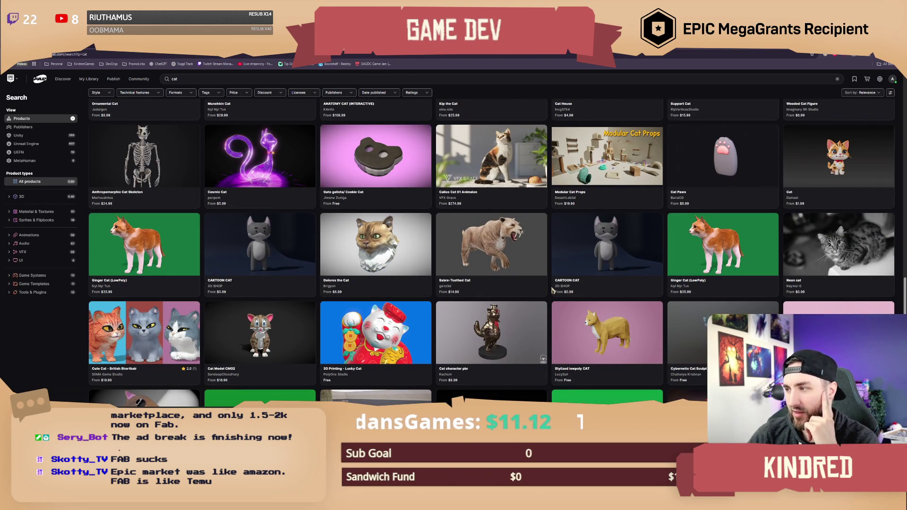
{"action": "scroll", "coordinate": [552, 290], "scroll_direction": "down", "scroll_amount": 2}
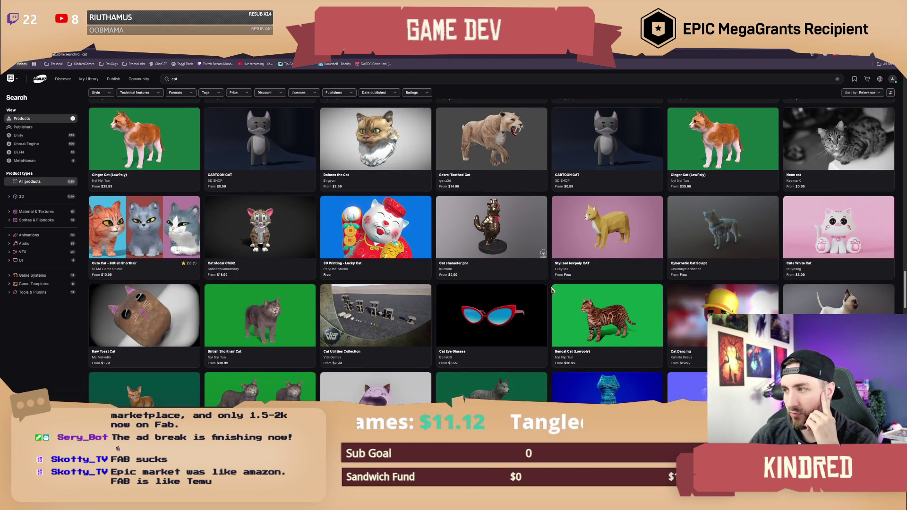
{"action": "scroll", "coordinate": [552, 290], "scroll_direction": "down", "scroll_amount": 2}
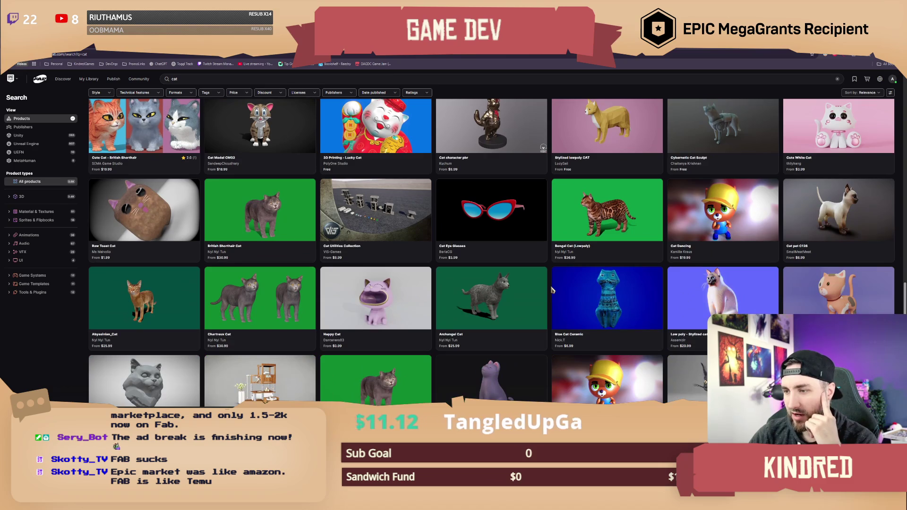
{"action": "scroll", "coordinate": [551, 290], "scroll_direction": "down", "scroll_amount": 2}
{"action": "scroll", "coordinate": [552, 290], "scroll_direction": "down", "scroll_amount": 2}
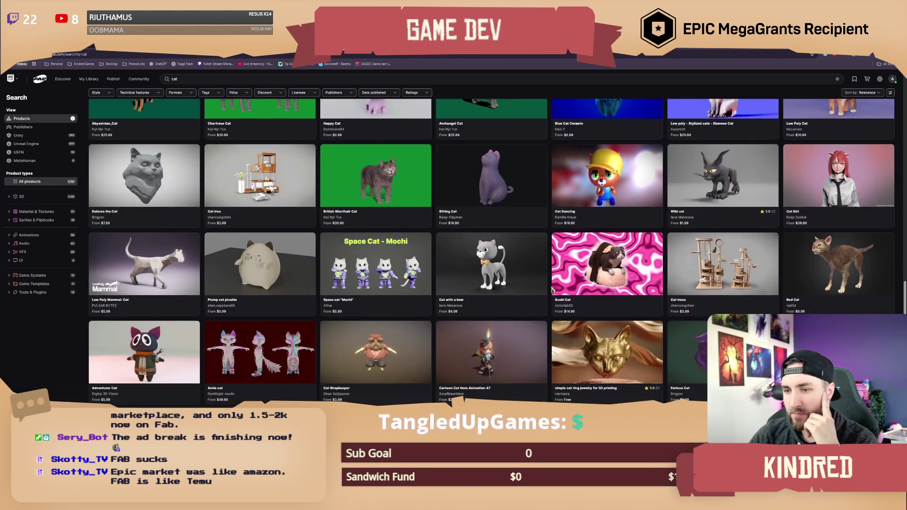
{"action": "scroll", "coordinate": [551, 288], "scroll_direction": "down", "scroll_amount": 2}
{"action": "scroll", "coordinate": [552, 279], "scroll_direction": "down", "scroll_amount": 2}
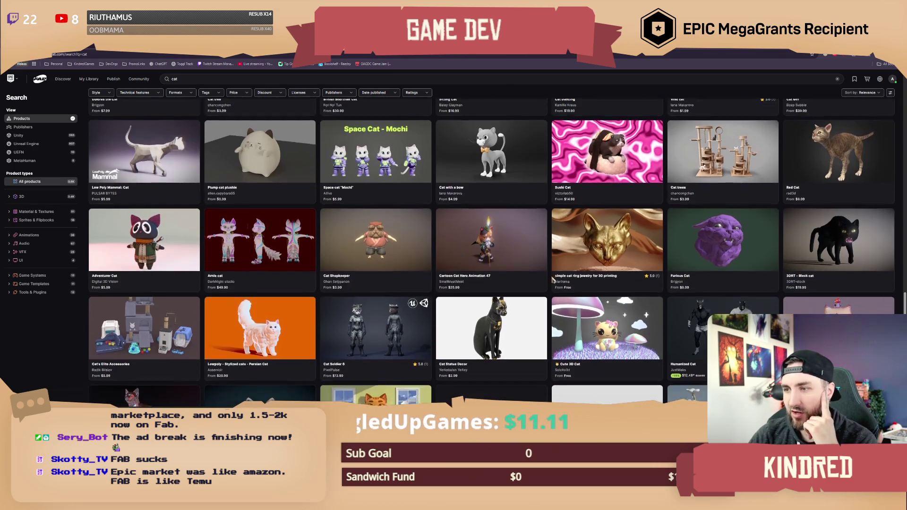
{"action": "scroll", "coordinate": [553, 280], "scroll_direction": "down", "scroll_amount": 2}
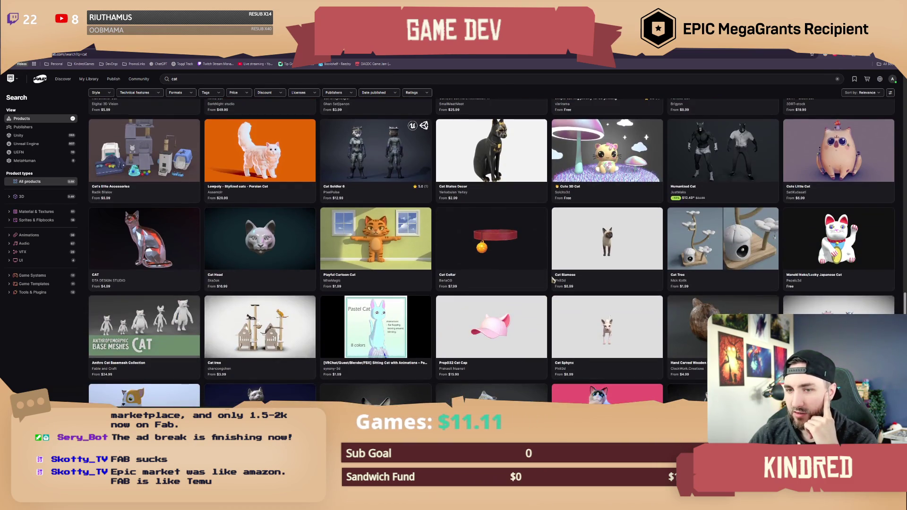
{"action": "scroll", "coordinate": [553, 279], "scroll_direction": "up", "scroll_amount": 4}
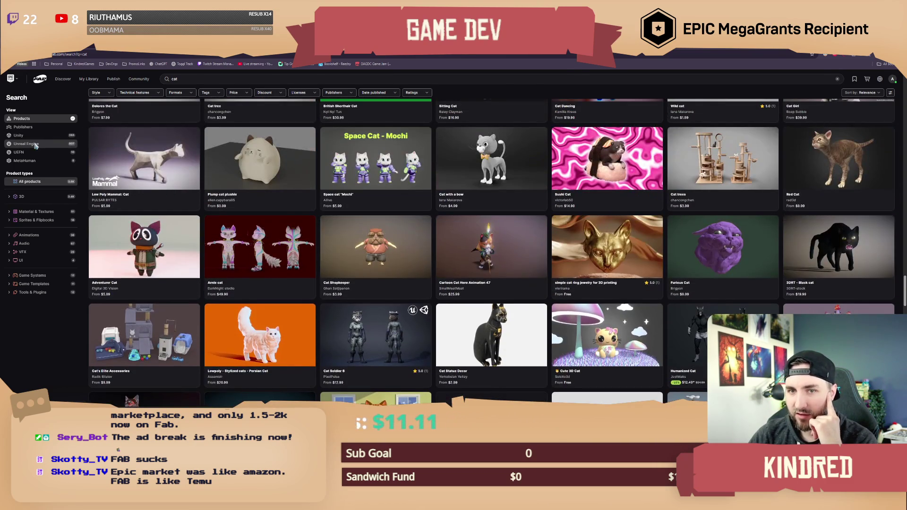
{"action": "left_click", "coordinate": [35, 146]}
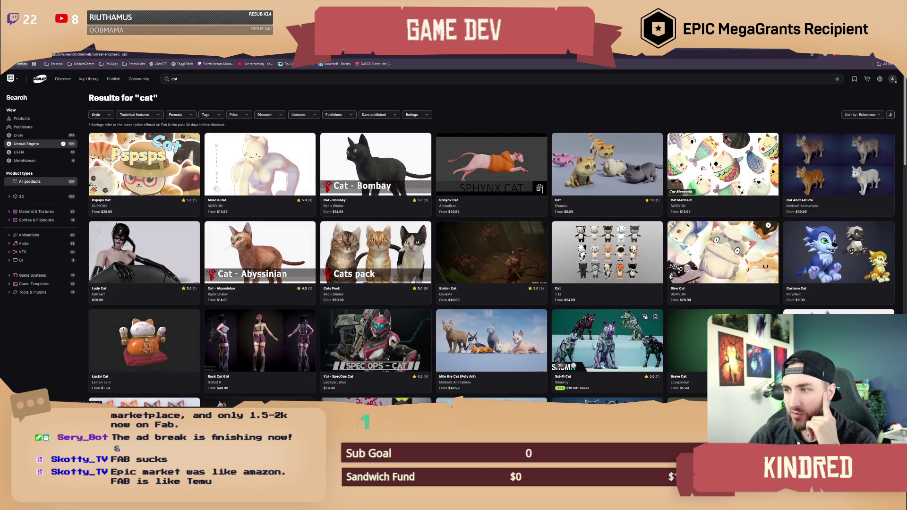
{"action": "scroll", "coordinate": [552, 338], "scroll_direction": "down", "scroll_amount": 6}
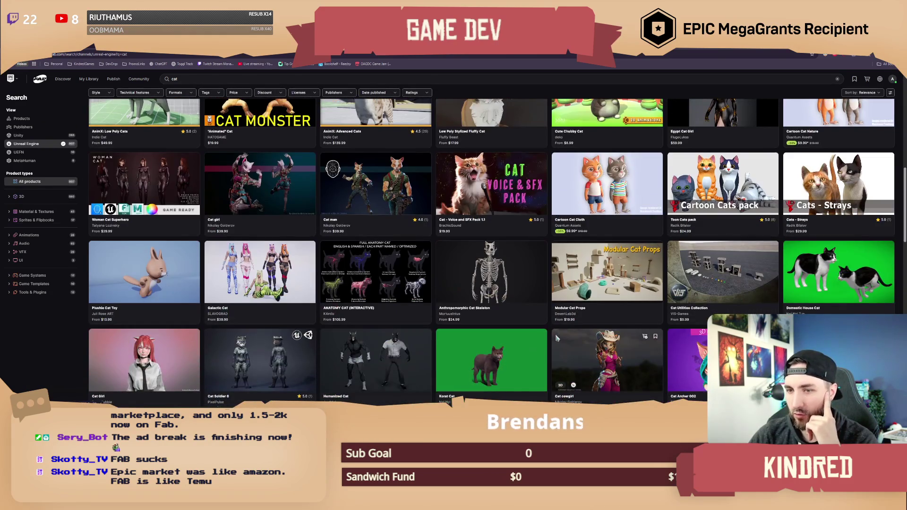
{"action": "scroll", "coordinate": [554, 336], "scroll_direction": "down", "scroll_amount": 2}
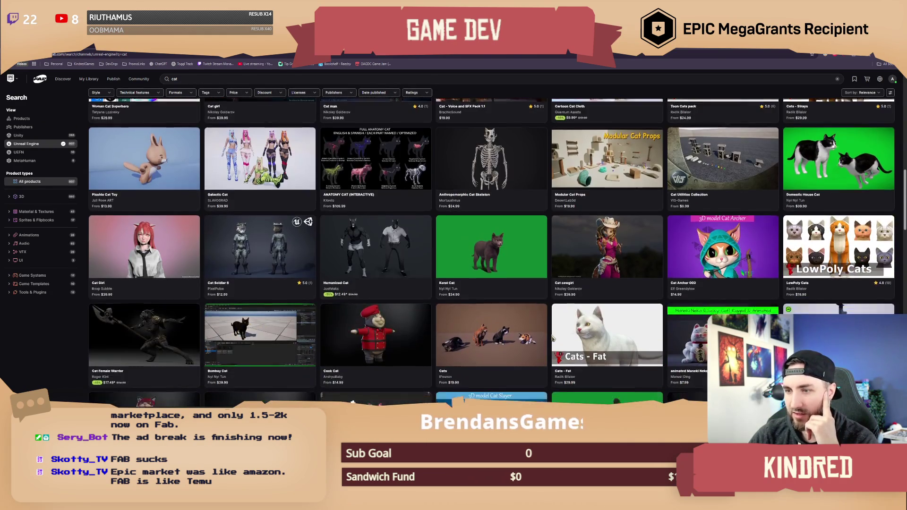
{"action": "scroll", "coordinate": [553, 337], "scroll_direction": "down", "scroll_amount": 2}
{"action": "scroll", "coordinate": [553, 337], "scroll_direction": "up", "scroll_amount": 5}
{"action": "scroll", "coordinate": [554, 337], "scroll_direction": "up", "scroll_amount": 5}
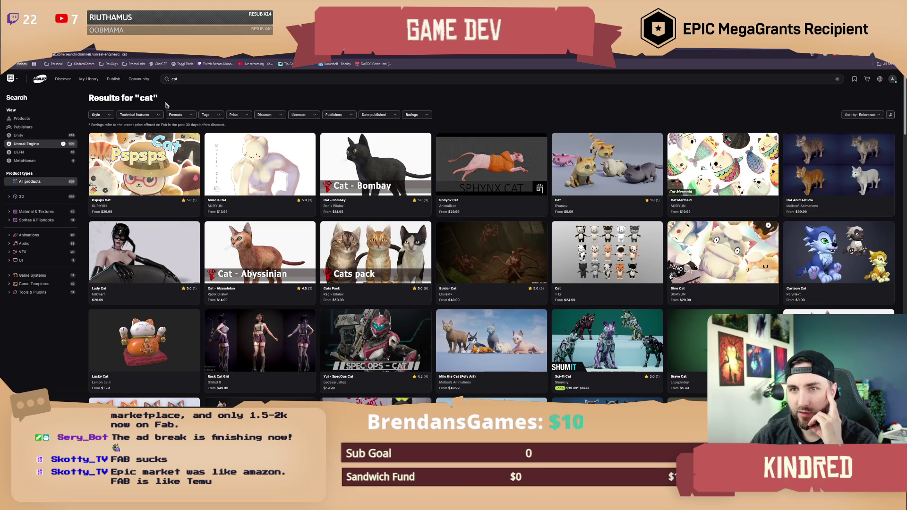
{"action": "left_click", "coordinate": [22, 118]}
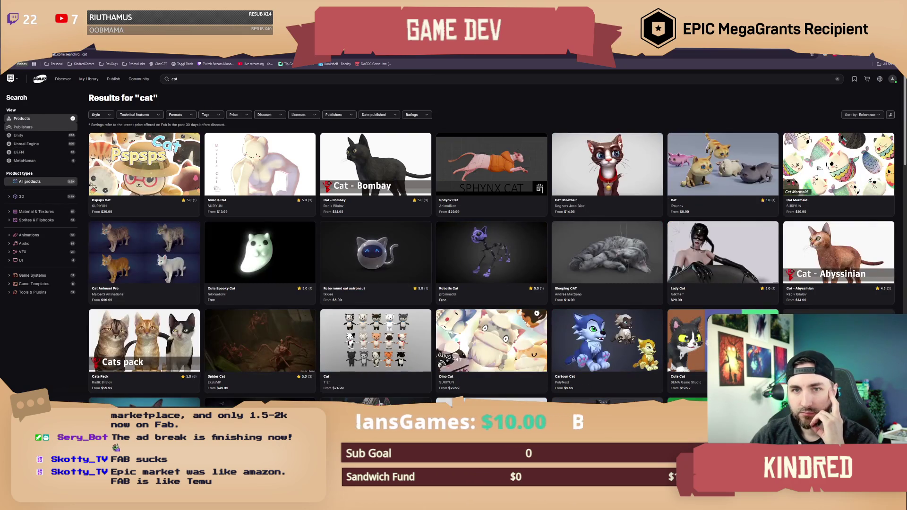
{"action": "scroll", "coordinate": [590, 268], "scroll_direction": "down", "scroll_amount": 2}
{"action": "scroll", "coordinate": [590, 268], "scroll_direction": "down", "scroll_amount": 15}
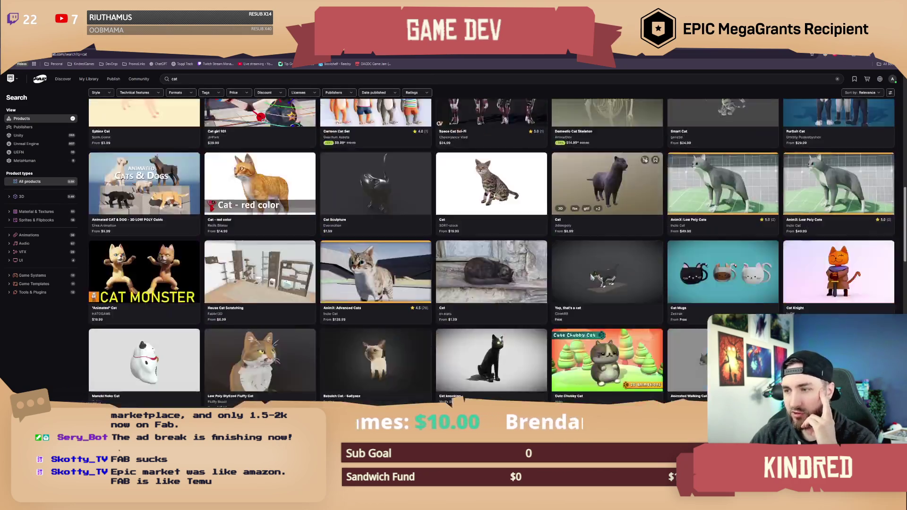
{"action": "scroll", "coordinate": [576, 286], "scroll_direction": "down", "scroll_amount": 10}
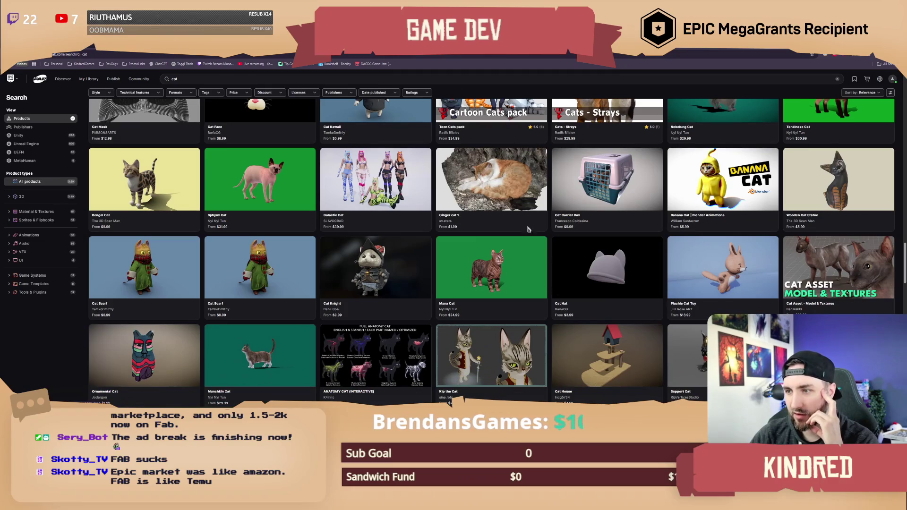
{"action": "left_click", "coordinate": [452, 204]}
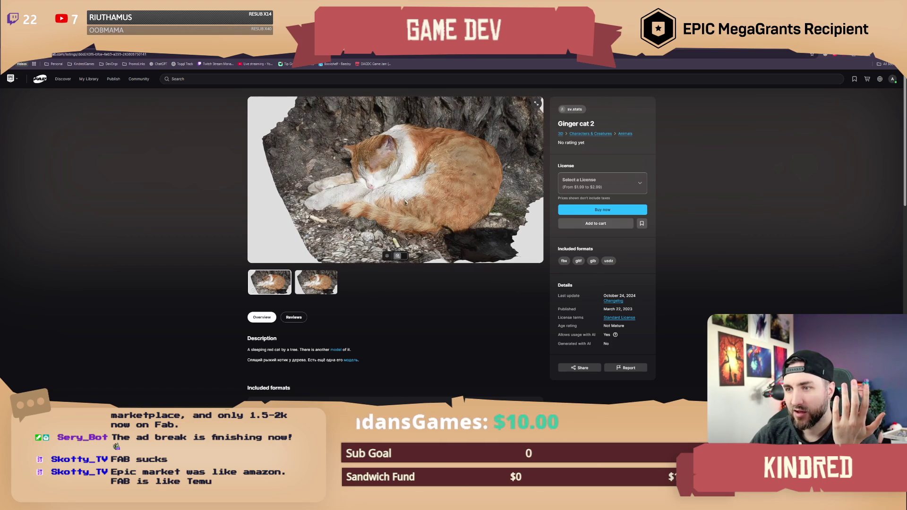
{"action": "mouse_move", "coordinate": [431, 196]}
{"action": "left_mouse_down"}
{"action": "mouse_move", "coordinate": [386, 198]}
{"action": "mouse_move", "coordinate": [440, 202]}
{"action": "mouse_move", "coordinate": [430, 193]}
{"action": "left_mouse_up"}
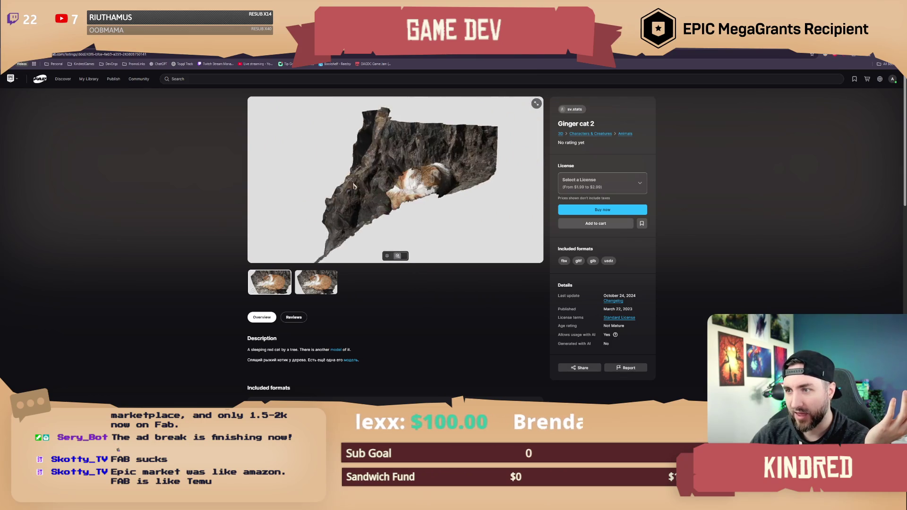
{"action": "left_click_drag", "start_coordinate": [354, 186], "coordinate": [327, 181]}
{"action": "left_click_drag", "start_coordinate": [428, 160], "coordinate": [444, 148]}
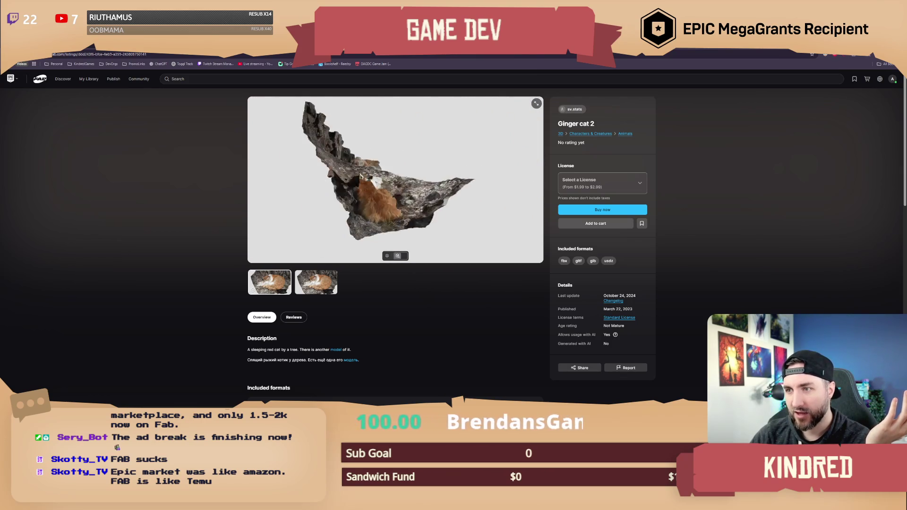
{"action": "scroll", "coordinate": [438, 182], "scroll_direction": "up", "scroll_amount": 5}
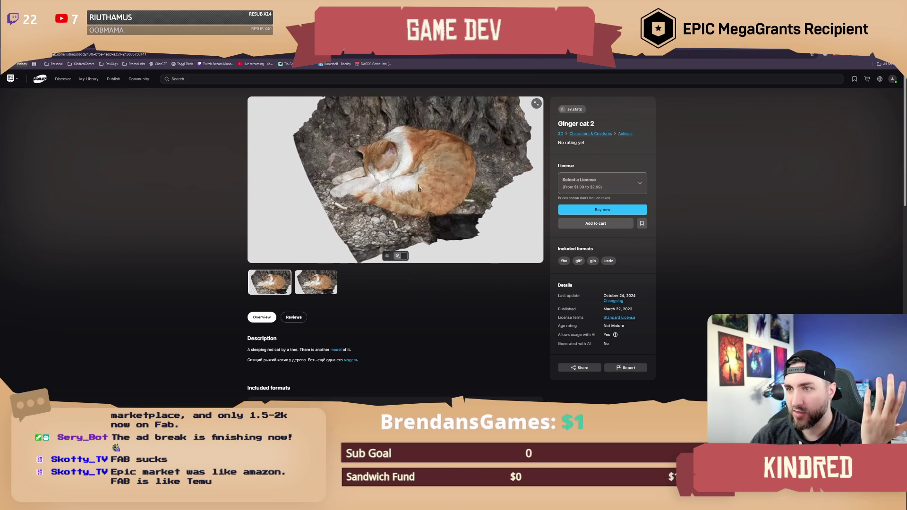
{"action": "mouse_move", "coordinate": [438, 182]}
{"action": "left_mouse_down"}
{"action": "mouse_move", "coordinate": [401, 188]}
{"action": "mouse_move", "coordinate": [418, 190]}
{"action": "left_mouse_up"}
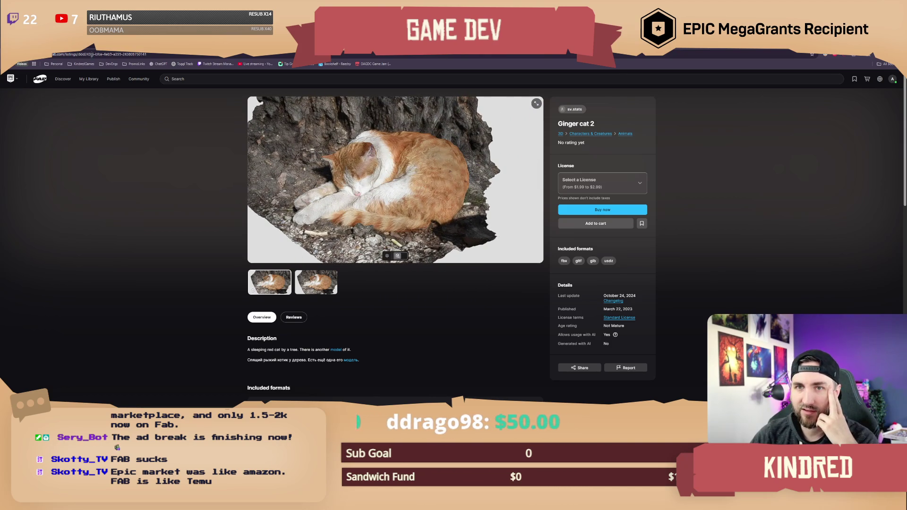
{"action": "key", "text": "alt+Left"}
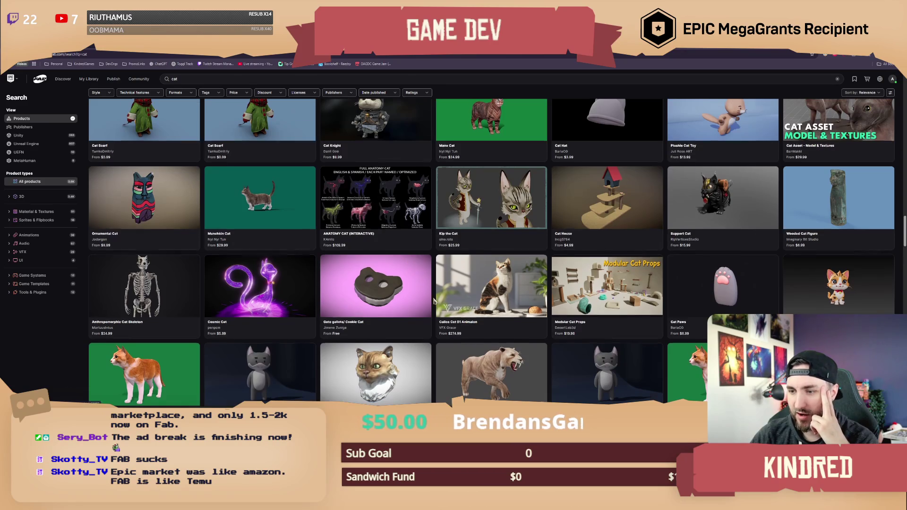
Step: Filter the 'cat' results to Unreal Engine products only
{"action": "scroll", "coordinate": [434, 301], "scroll_direction": "down", "scroll_amount": 5}
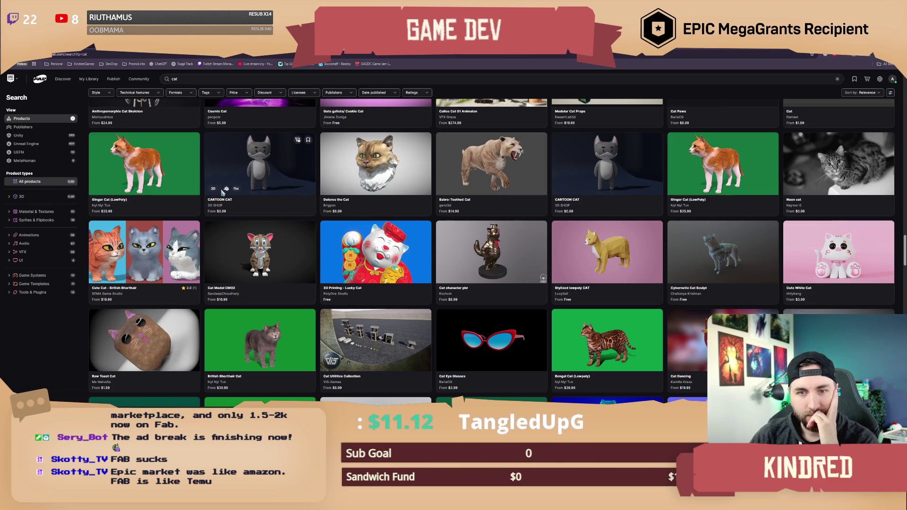
{"action": "left_click", "coordinate": [41, 145]}
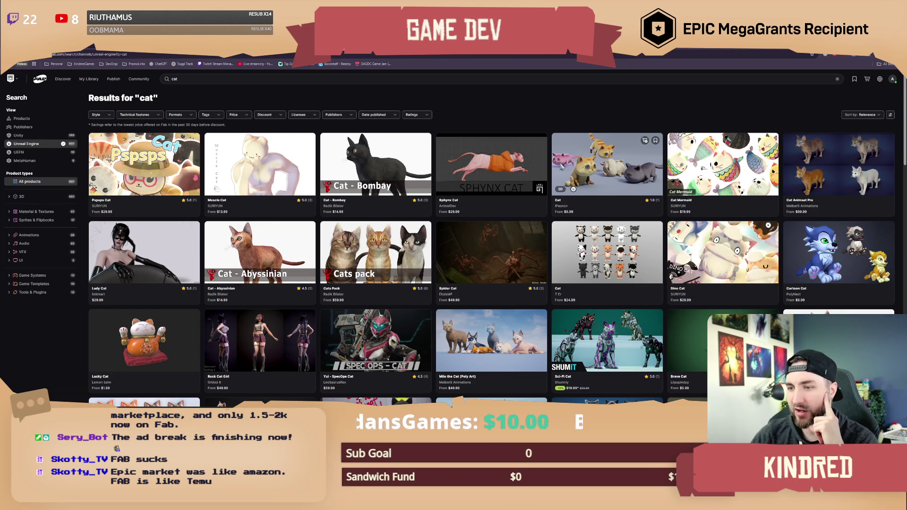
{"action": "scroll", "coordinate": [555, 189], "scroll_direction": "down", "scroll_amount": 1}
{"action": "scroll", "coordinate": [552, 207], "scroll_direction": "down", "scroll_amount": 4}
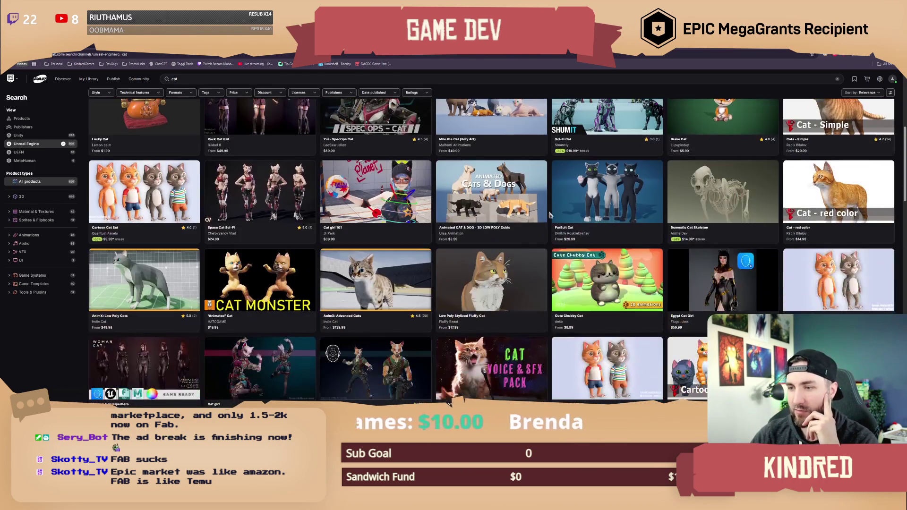
{"action": "scroll", "coordinate": [548, 251], "scroll_direction": "down", "scroll_amount": 2}
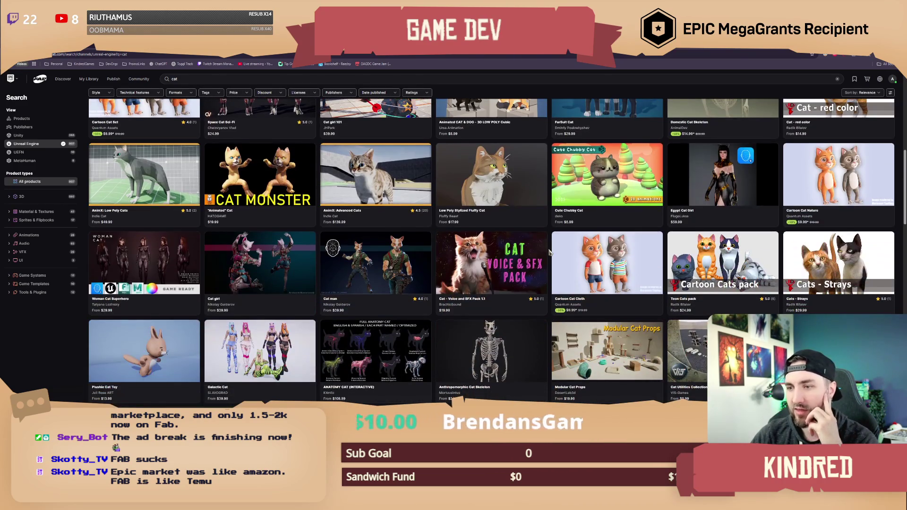
{"action": "scroll", "coordinate": [551, 252], "scroll_direction": "down", "scroll_amount": 1}
{"action": "scroll", "coordinate": [425, 257], "scroll_direction": "up", "scroll_amount": 1}
{"action": "left_click", "coordinate": [277, 259]}
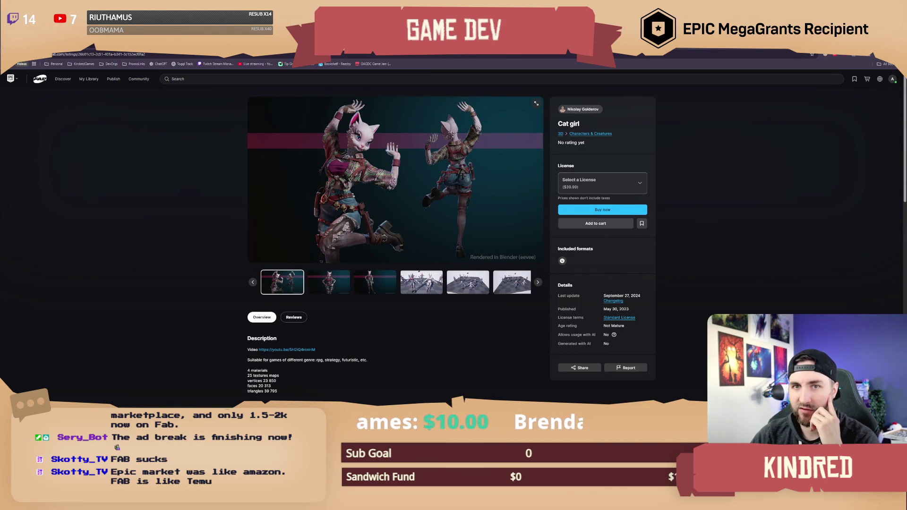
{"action": "key", "text": "alt+Left"}
{"action": "scroll", "coordinate": [520, 245], "scroll_direction": "down", "scroll_amount": 4}
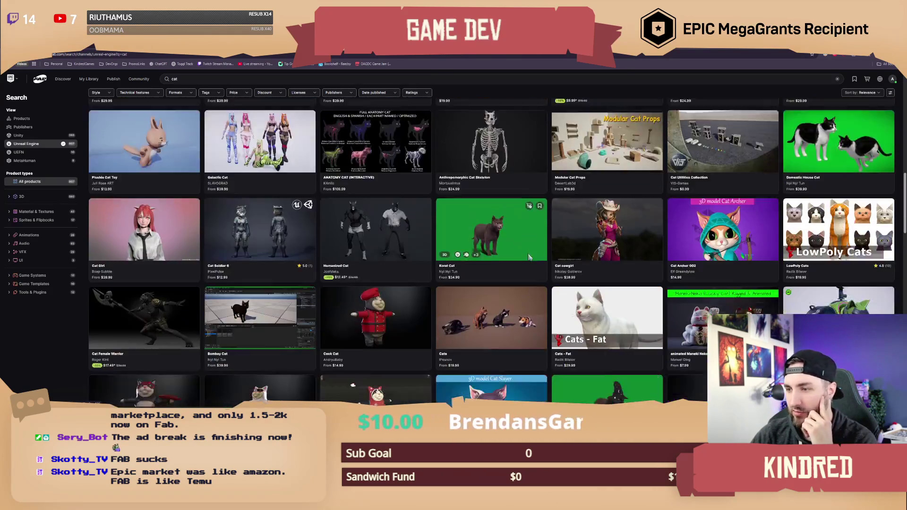
{"action": "scroll", "coordinate": [529, 256], "scroll_direction": "down", "scroll_amount": 8}
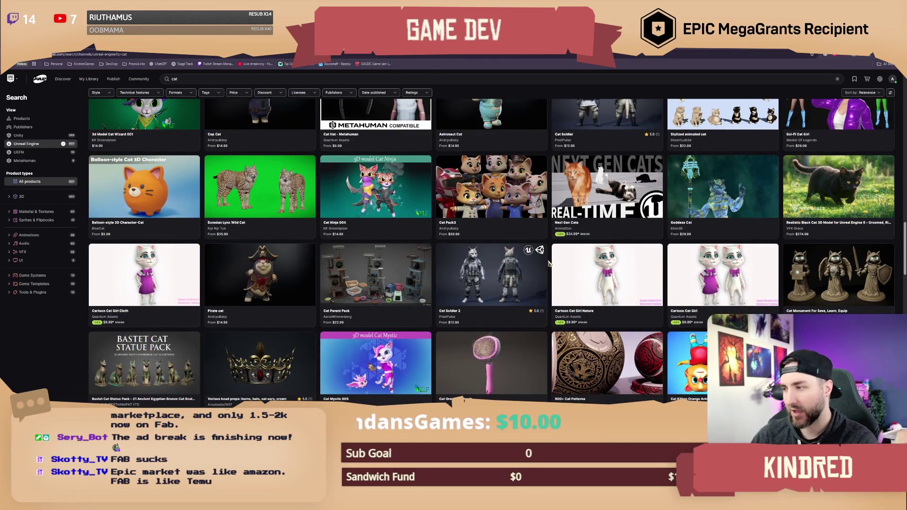
{"action": "scroll", "coordinate": [550, 262], "scroll_direction": "down", "scroll_amount": 4}
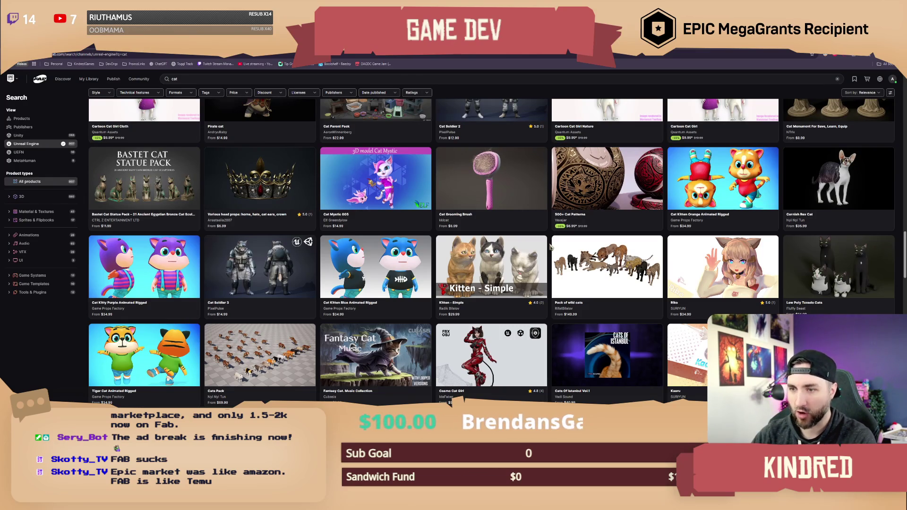
{"action": "scroll", "coordinate": [551, 246], "scroll_direction": "down", "scroll_amount": 10}
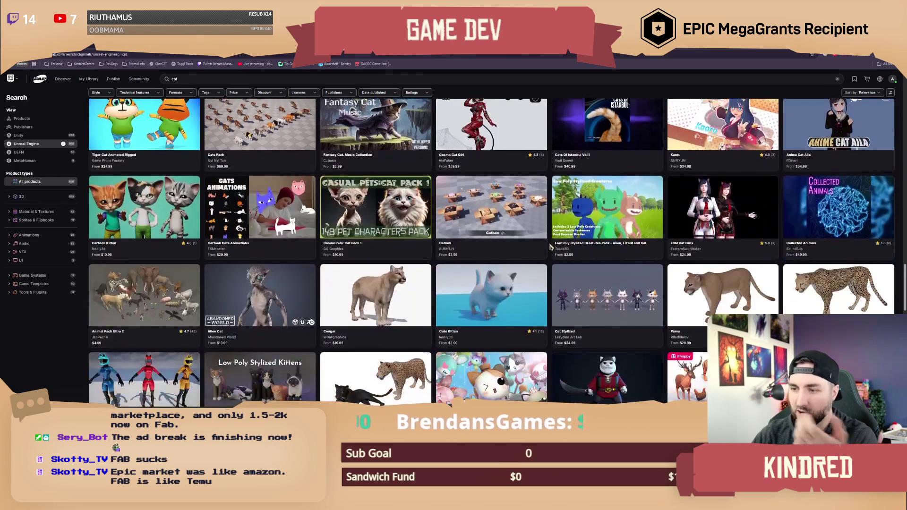
{"action": "scroll", "coordinate": [550, 246], "scroll_direction": "down", "scroll_amount": 10}
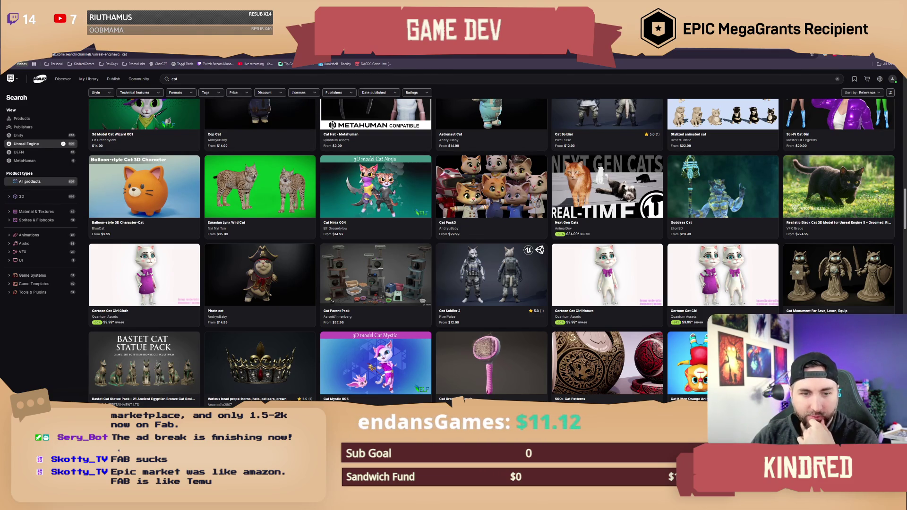
{"action": "scroll", "coordinate": [491, 274], "scroll_direction": "up", "scroll_amount": 15}
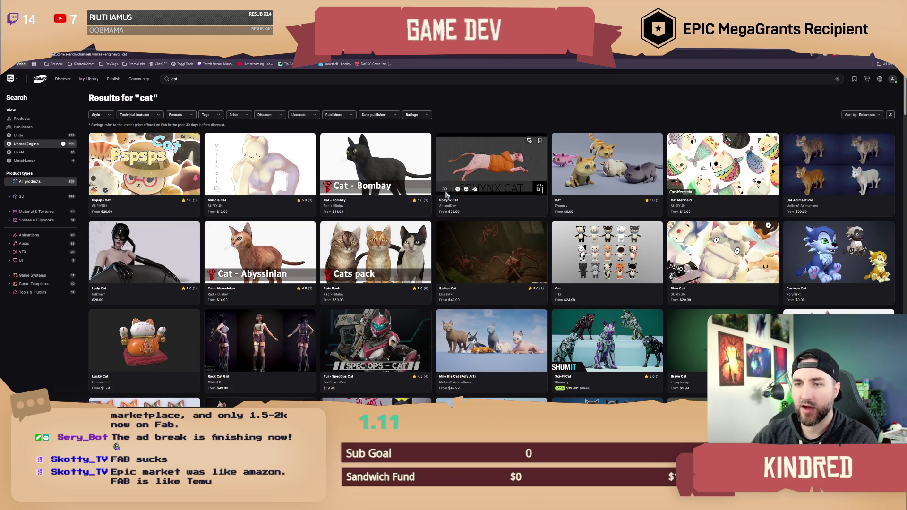
{"action": "left_click", "coordinate": [26, 136]}
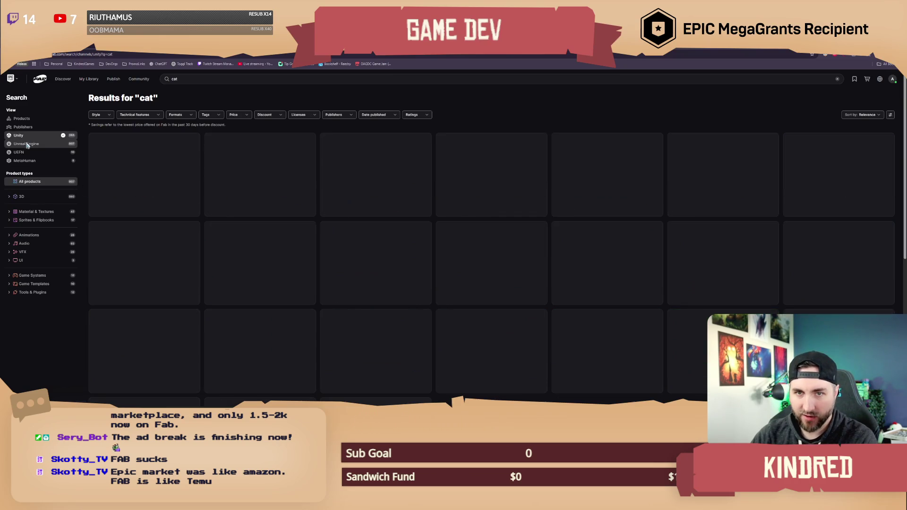
{"action": "left_click", "coordinate": [28, 146]}
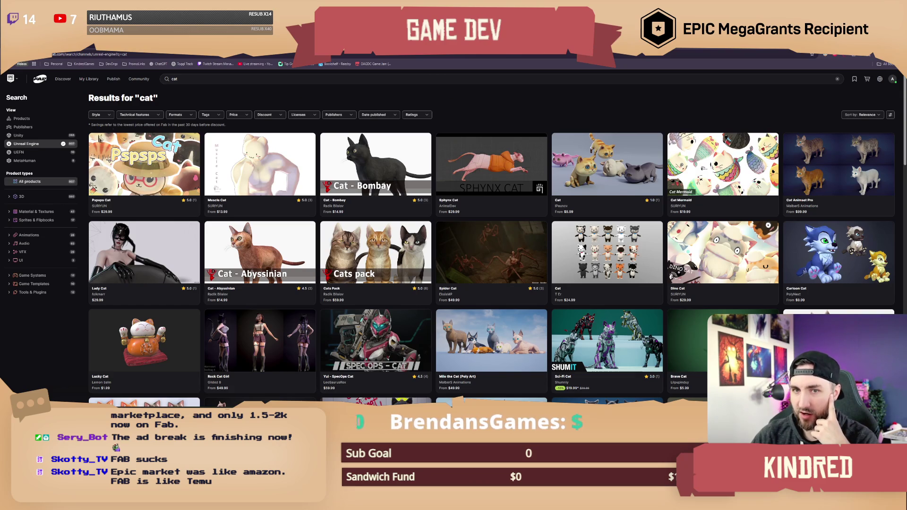
{"action": "left_click", "coordinate": [21, 119]}
Step: Replace the search with 'ninja' and open the Ninja character asset page
{"action": "double_click", "coordinate": [174, 79]}
{"action": "type", "text": "ninja"}
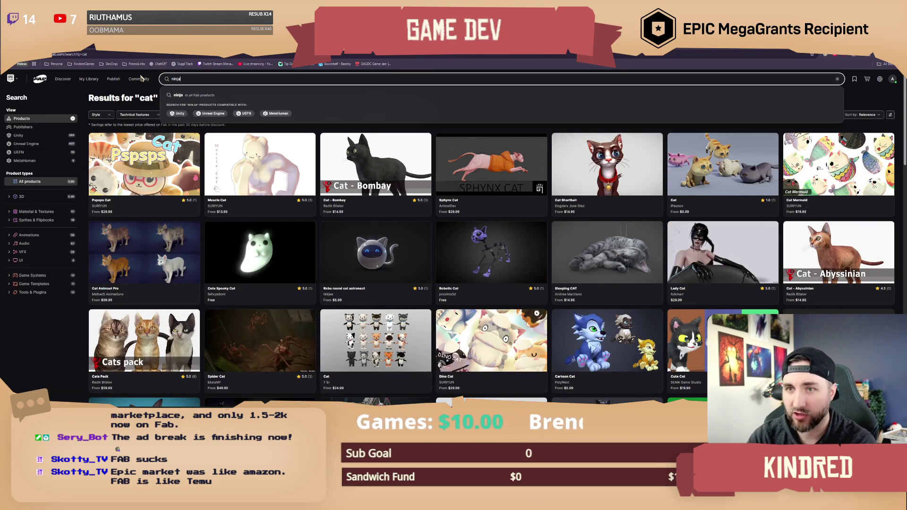
{"action": "key", "text": "Return"}
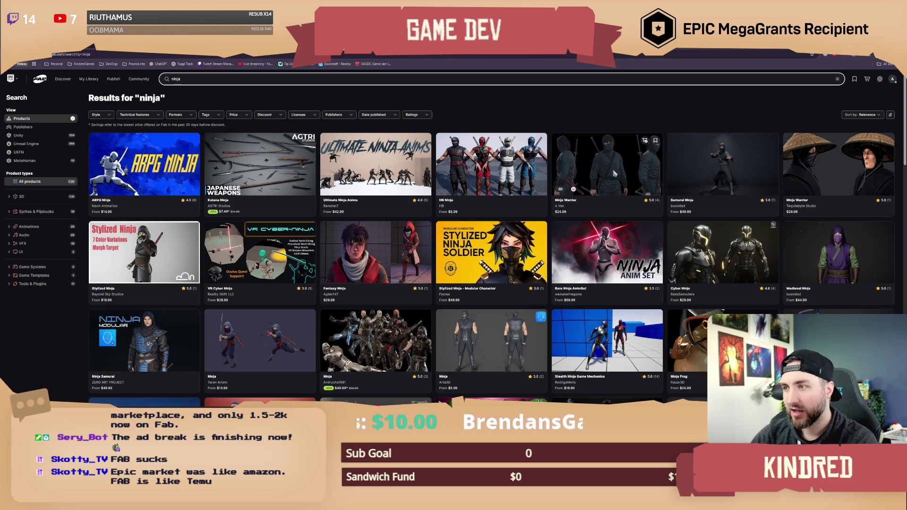
{"action": "scroll", "coordinate": [548, 248], "scroll_direction": "down", "scroll_amount": 1}
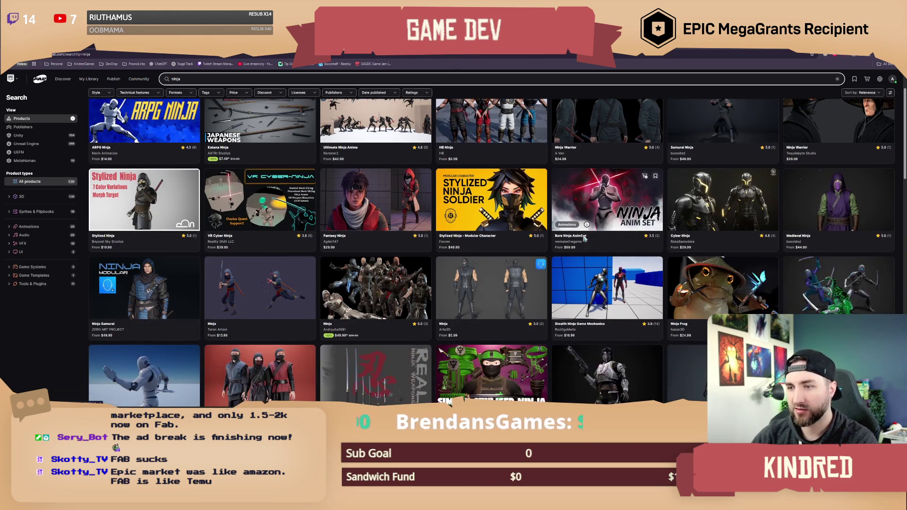
{"action": "scroll", "coordinate": [543, 265], "scroll_direction": "down", "scroll_amount": 1}
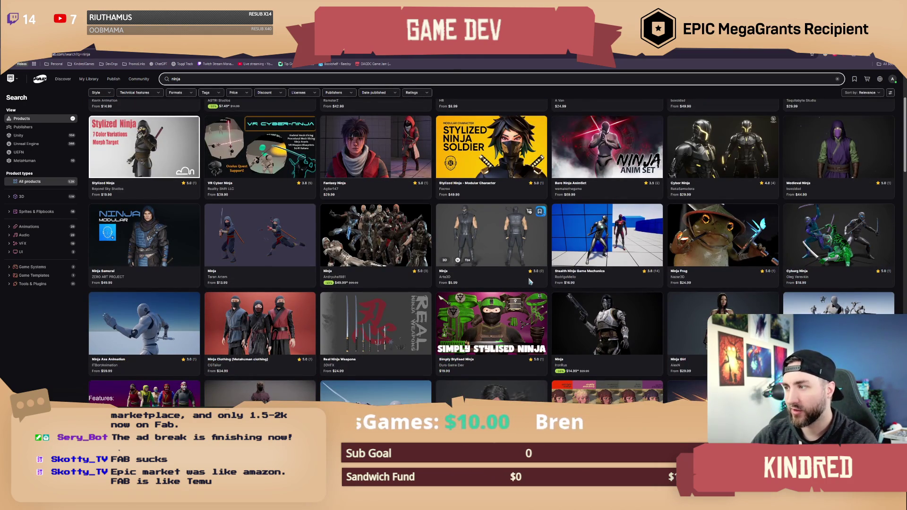
{"action": "left_click", "coordinate": [493, 235]}
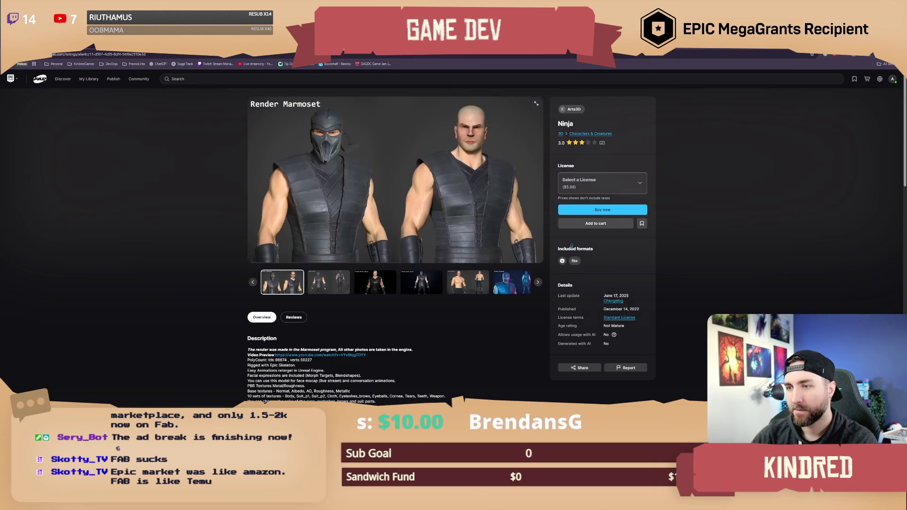
Step: Read the Ninja asset's Technical details and Compatibility, then go back to the results
{"action": "scroll", "coordinate": [466, 318], "scroll_direction": "down", "scroll_amount": 3}
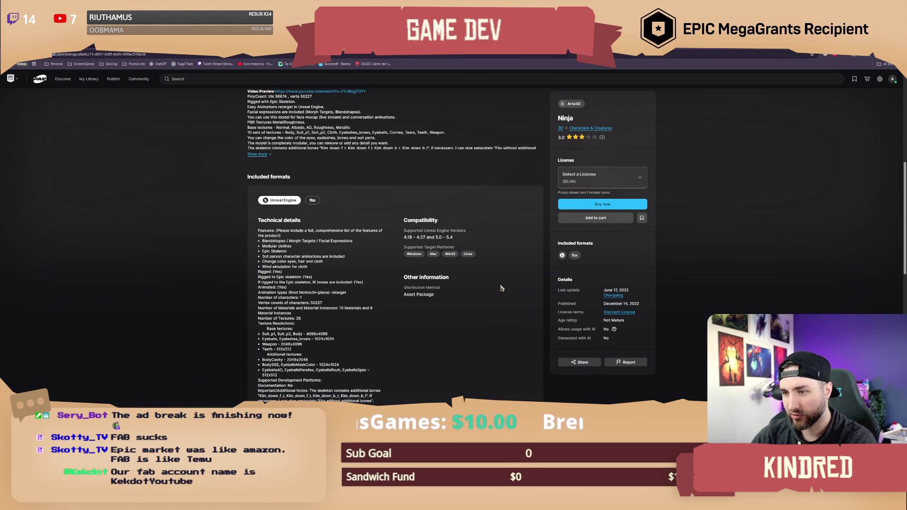
{"action": "scroll", "coordinate": [482, 288], "scroll_direction": "down", "scroll_amount": 2}
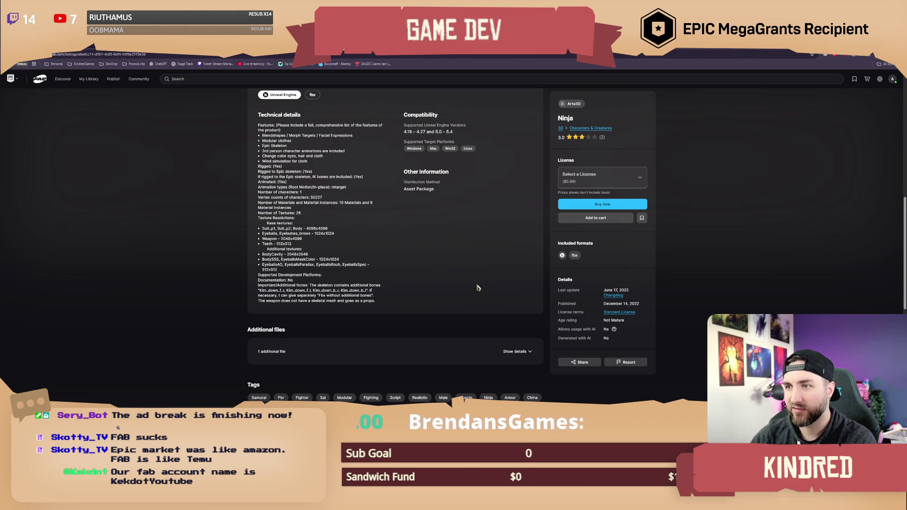
{"action": "scroll", "coordinate": [477, 288], "scroll_direction": "up", "scroll_amount": 1}
{"action": "mouse_move", "coordinate": [455, 185]}
{"action": "left_mouse_down"}
{"action": "mouse_move", "coordinate": [395, 189]}
{"action": "mouse_move", "coordinate": [404, 189]}
{"action": "left_mouse_up"}
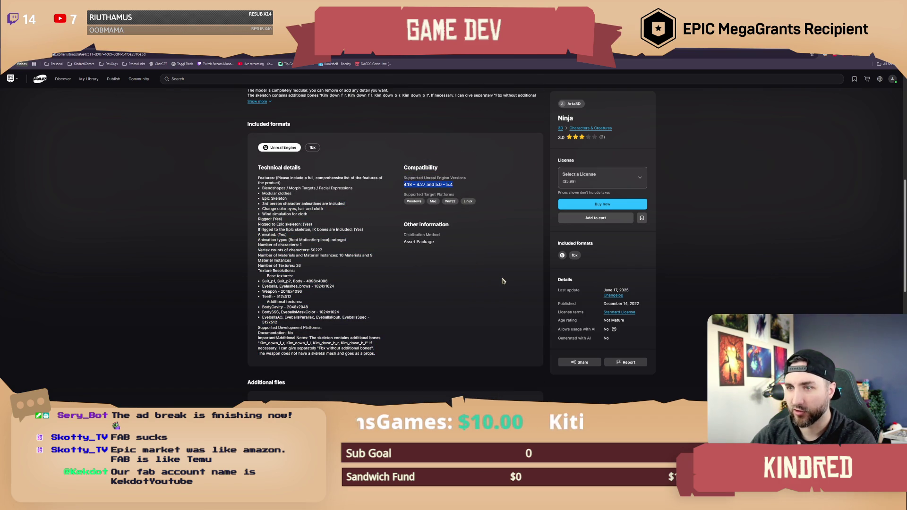
{"action": "scroll", "coordinate": [502, 280], "scroll_direction": "up", "scroll_amount": 3}
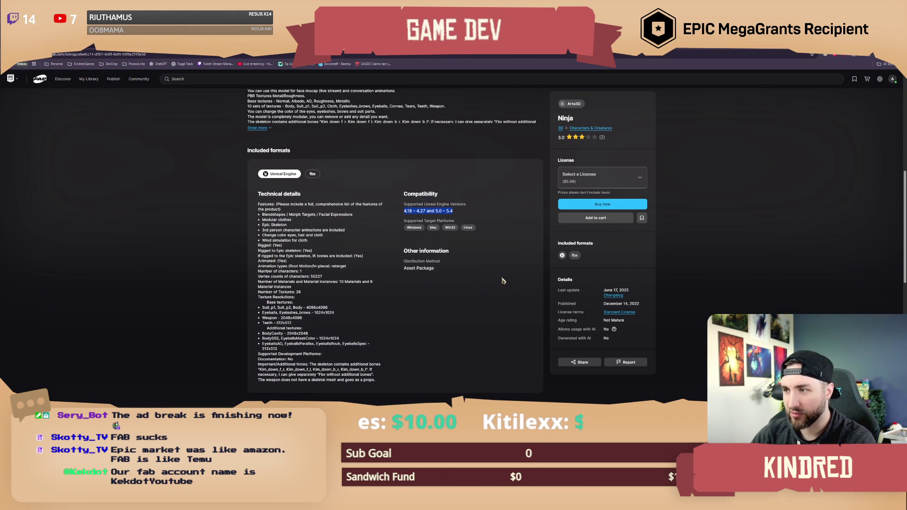
{"action": "scroll", "coordinate": [503, 280], "scroll_direction": "up", "scroll_amount": 2}
{"action": "scroll", "coordinate": [503, 280], "scroll_direction": "down", "scroll_amount": 2}
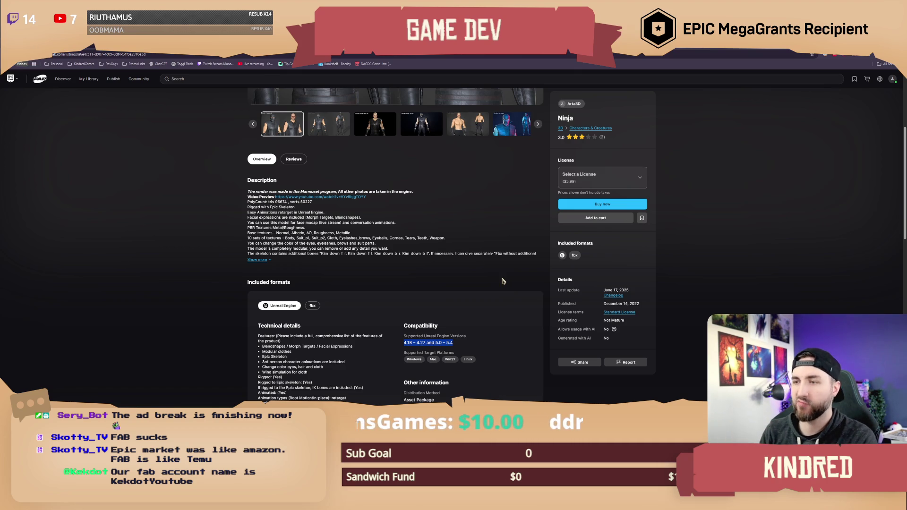
{"action": "left_click", "coordinate": [488, 332]}
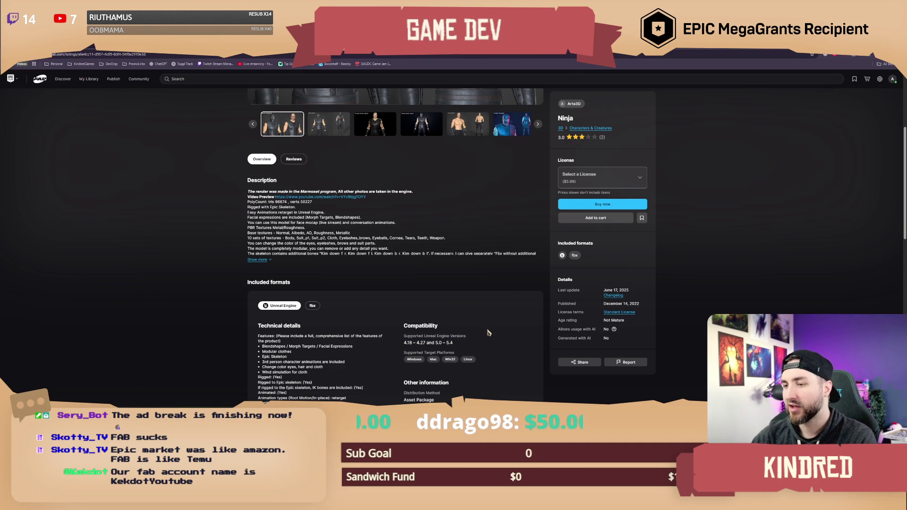
{"action": "scroll", "coordinate": [488, 333], "scroll_direction": "down", "scroll_amount": 1}
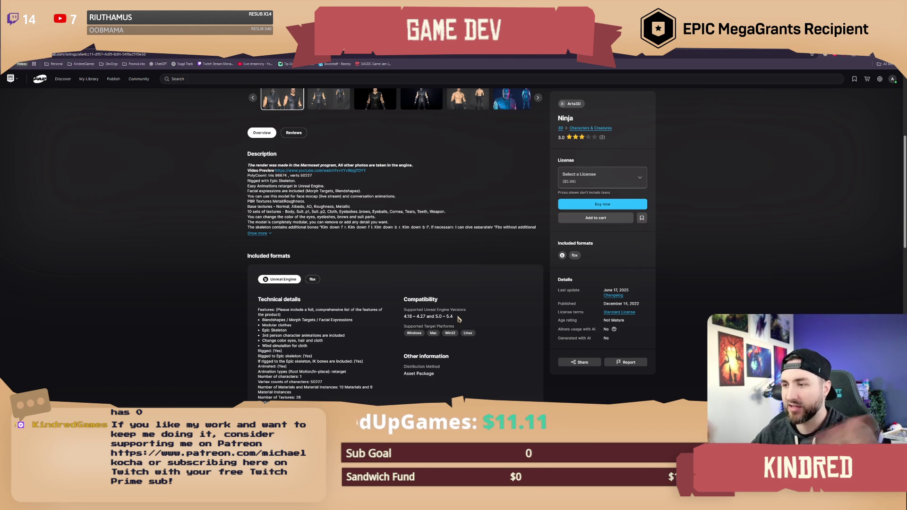
{"action": "scroll", "coordinate": [508, 302], "scroll_direction": "up", "scroll_amount": 4}
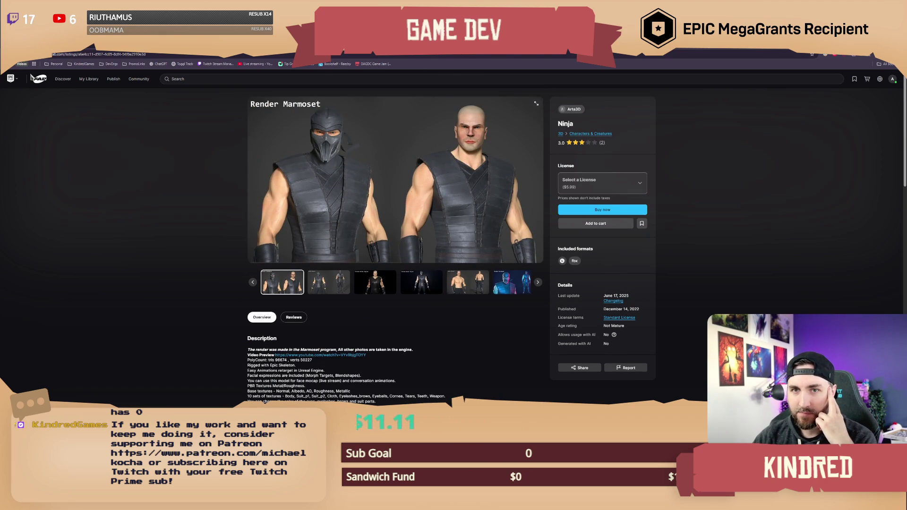
{"action": "key", "text": "alt+Left"}
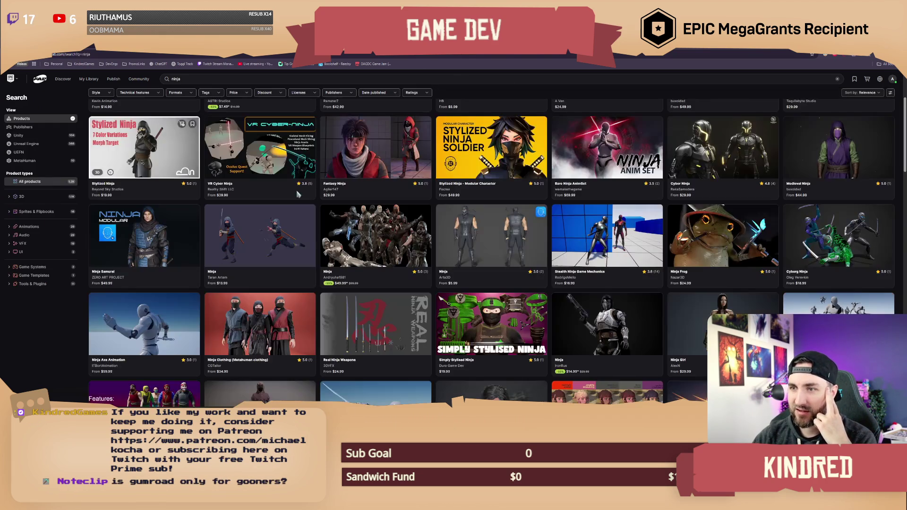
Step: Filter the ninja results to Unreal Engine and open the desert ninja character listing
{"action": "left_click", "coordinate": [35, 143]}
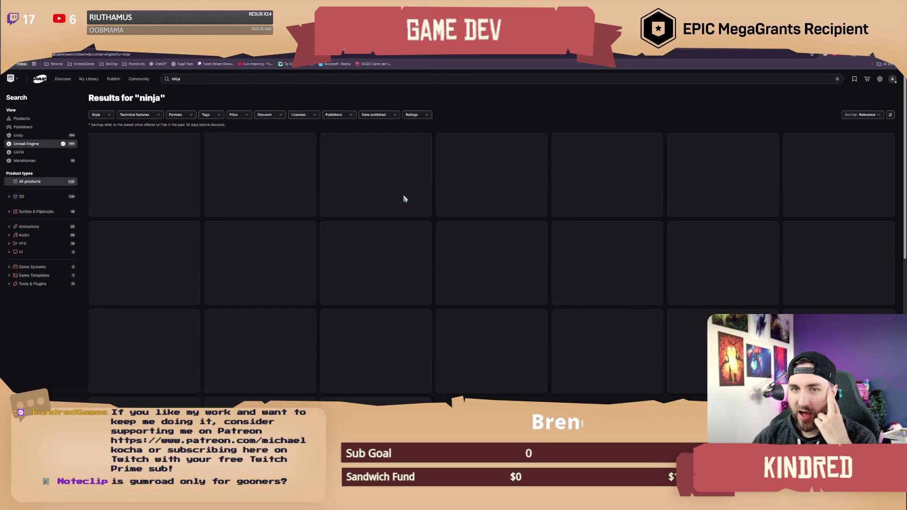
{"action": "scroll", "coordinate": [483, 196], "scroll_direction": "down", "scroll_amount": 5}
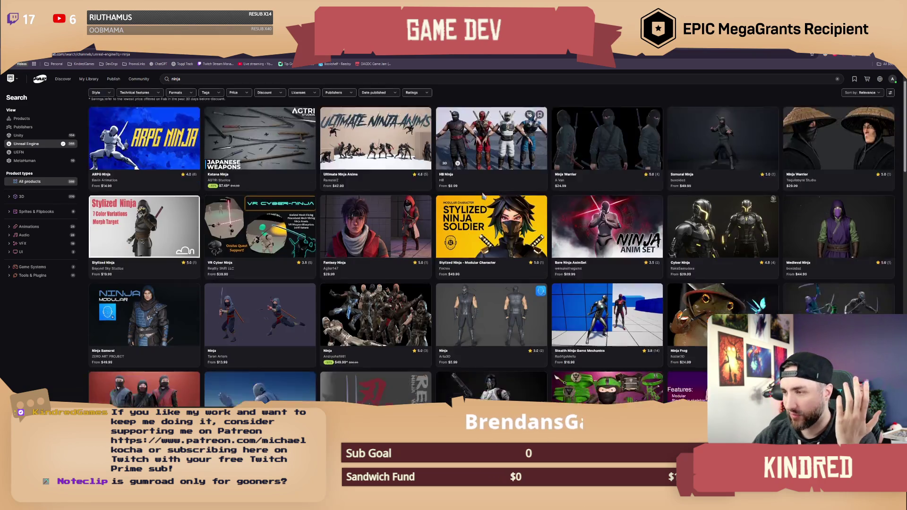
{"action": "scroll", "coordinate": [489, 211], "scroll_direction": "down", "scroll_amount": 3}
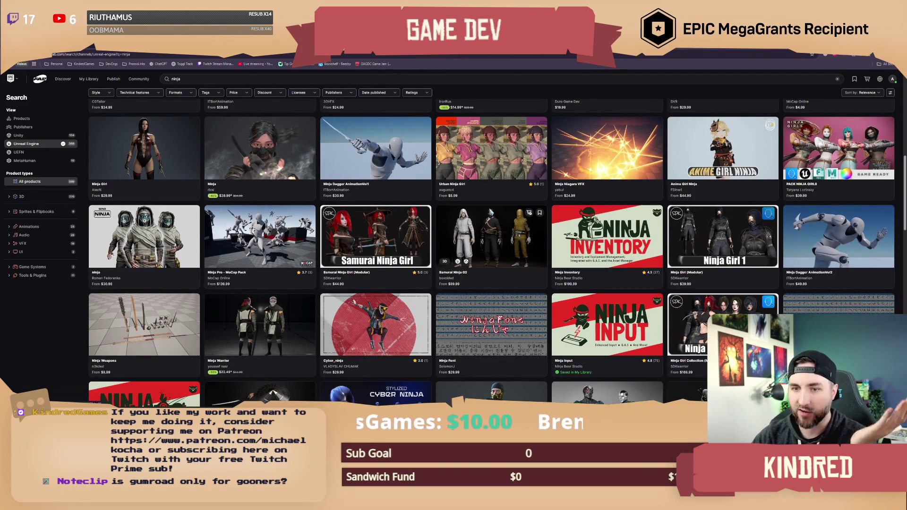
{"action": "left_click", "coordinate": [196, 255]}
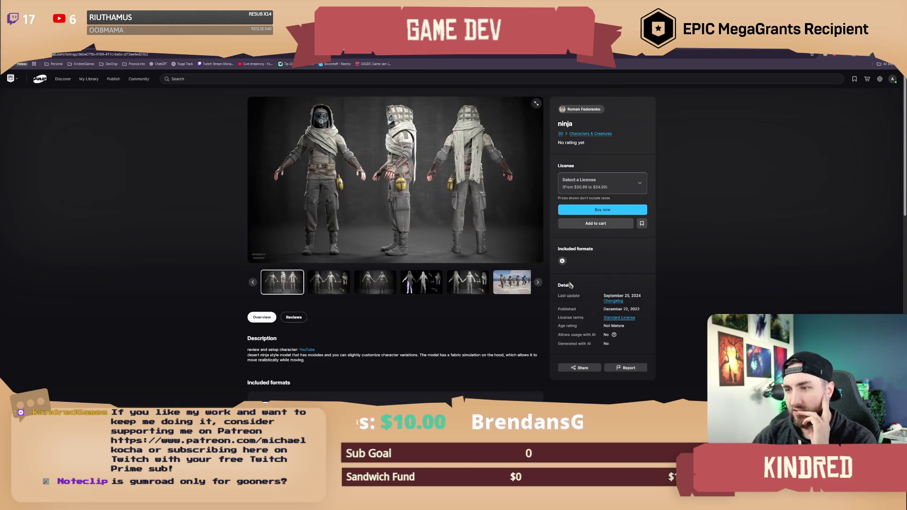
Step: Browse the listing's gallery images, ending on the wireframe breakdown image
{"action": "scroll", "coordinate": [496, 328], "scroll_direction": "down", "scroll_amount": 5}
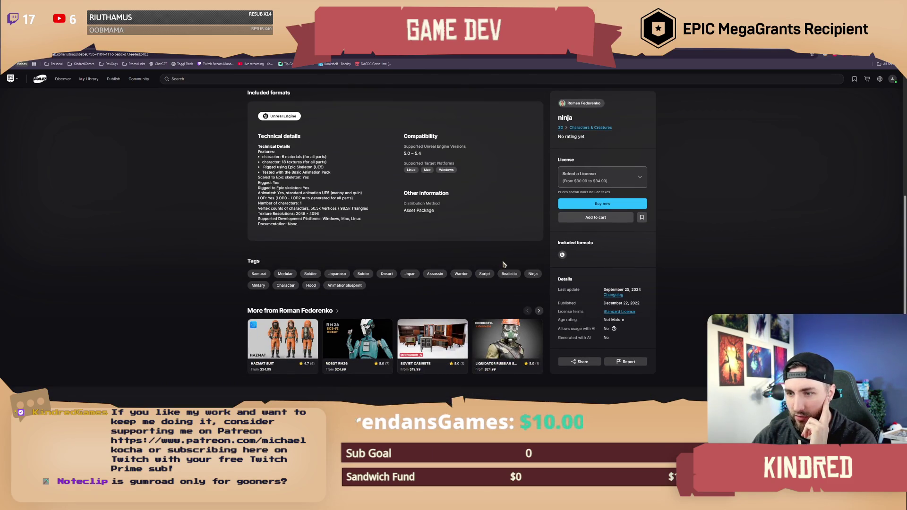
{"action": "scroll", "coordinate": [502, 278], "scroll_direction": "up", "scroll_amount": 2}
{"action": "scroll", "coordinate": [495, 301], "scroll_direction": "up", "scroll_amount": 3}
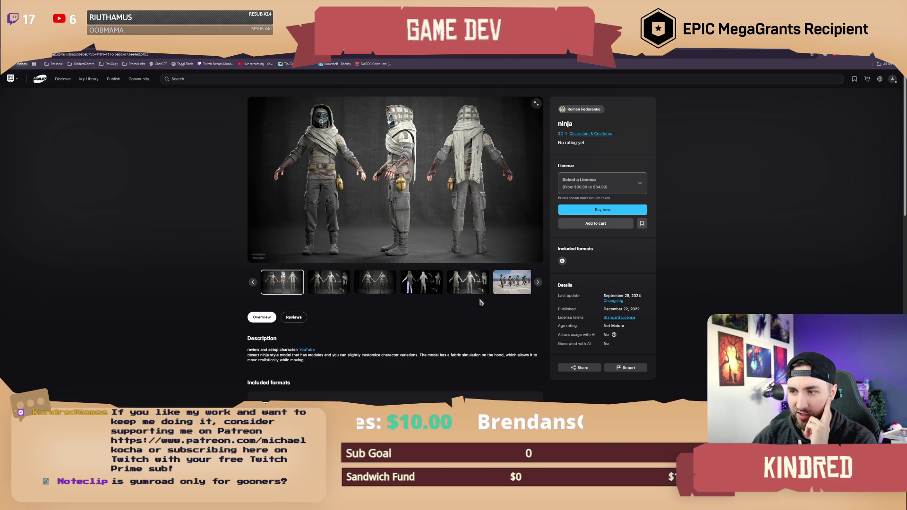
{"action": "left_click", "coordinate": [415, 288]}
{"action": "left_click", "coordinate": [356, 288]}
{"action": "left_click", "coordinate": [397, 283]}
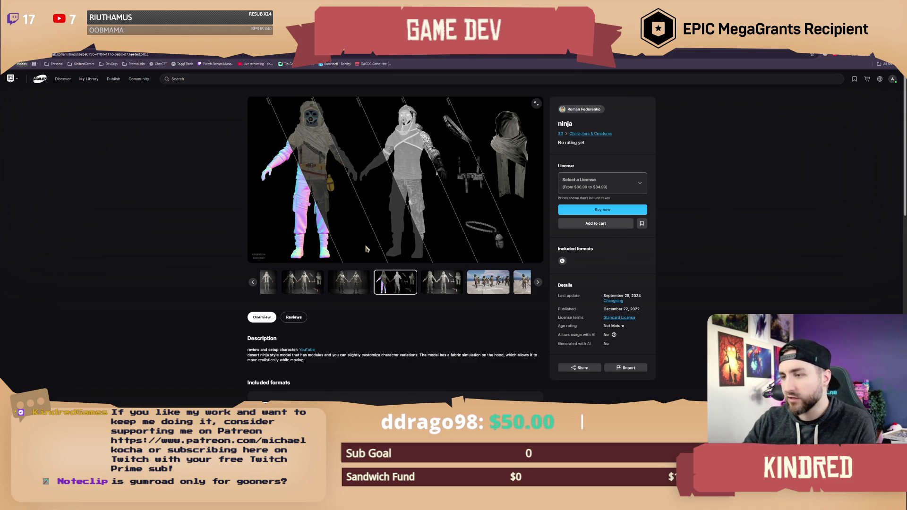
Step: Scroll through the desert ninja listing's overview, supported formats and technical details
{"action": "scroll", "coordinate": [435, 321], "scroll_direction": "down", "scroll_amount": 2}
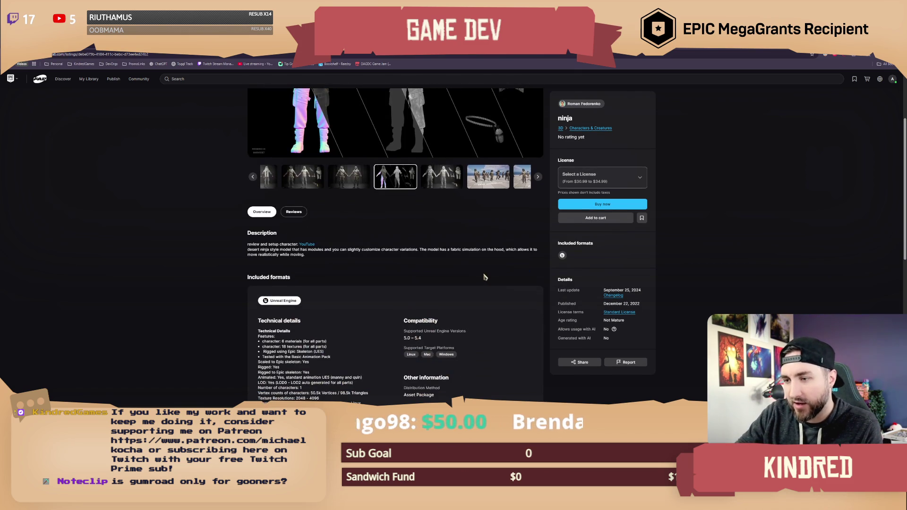
{"action": "scroll", "coordinate": [484, 277], "scroll_direction": "down", "scroll_amount": 2}
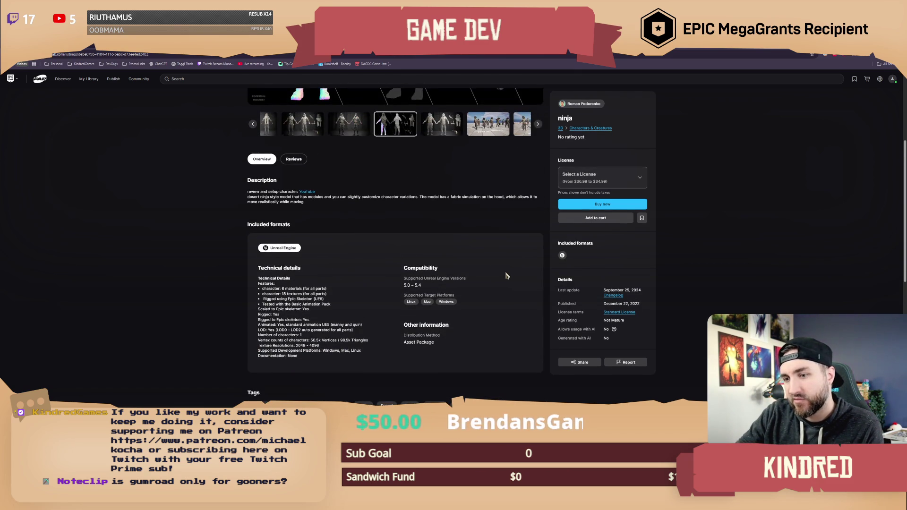
{"action": "scroll", "coordinate": [505, 276], "scroll_direction": "up", "scroll_amount": 1}
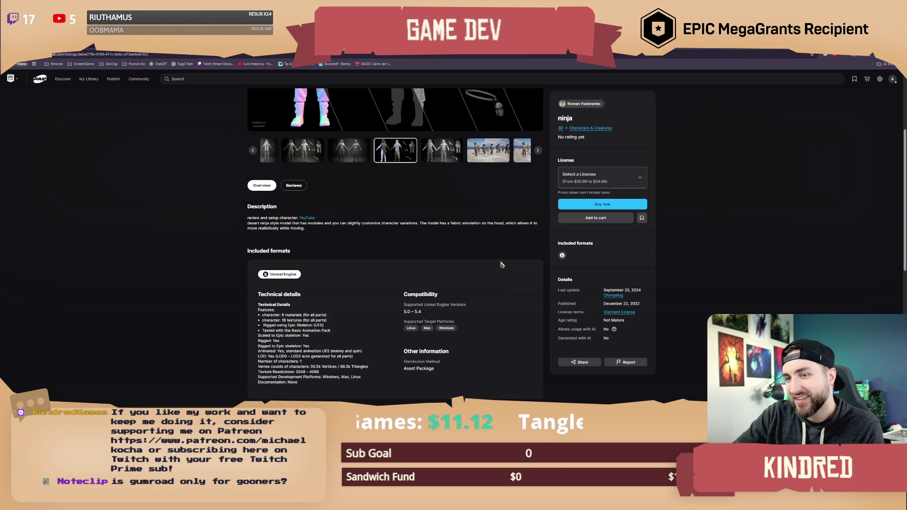
{"action": "scroll", "coordinate": [501, 264], "scroll_direction": "up", "scroll_amount": 5}
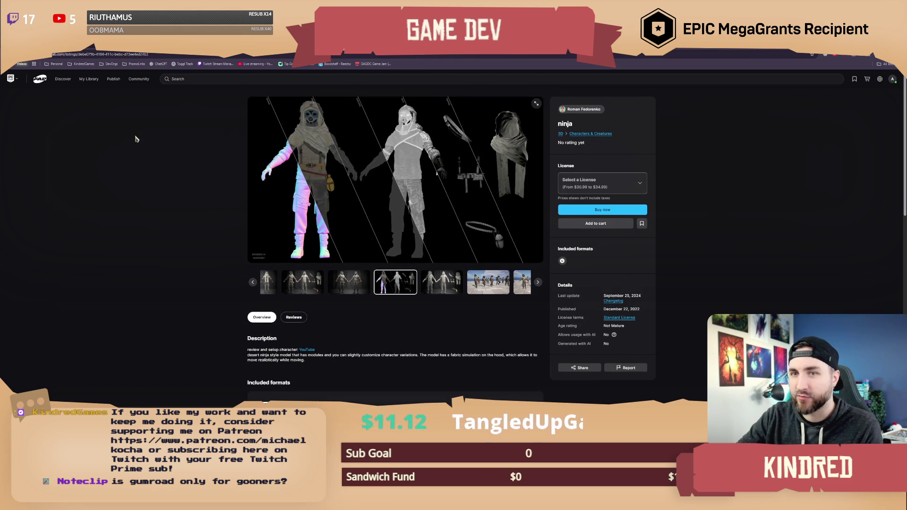
Step: Go back to Fab's Discover page, browse its featured rows, then return to Unreal
{"action": "left_click", "coordinate": [40, 80]}
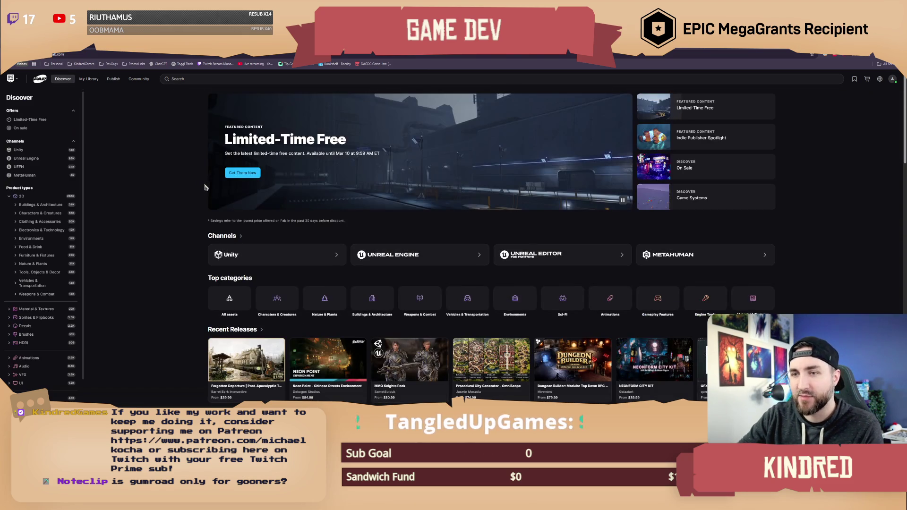
{"action": "scroll", "coordinate": [461, 251], "scroll_direction": "down", "scroll_amount": 5}
{"action": "scroll", "coordinate": [462, 251], "scroll_direction": "down", "scroll_amount": 7}
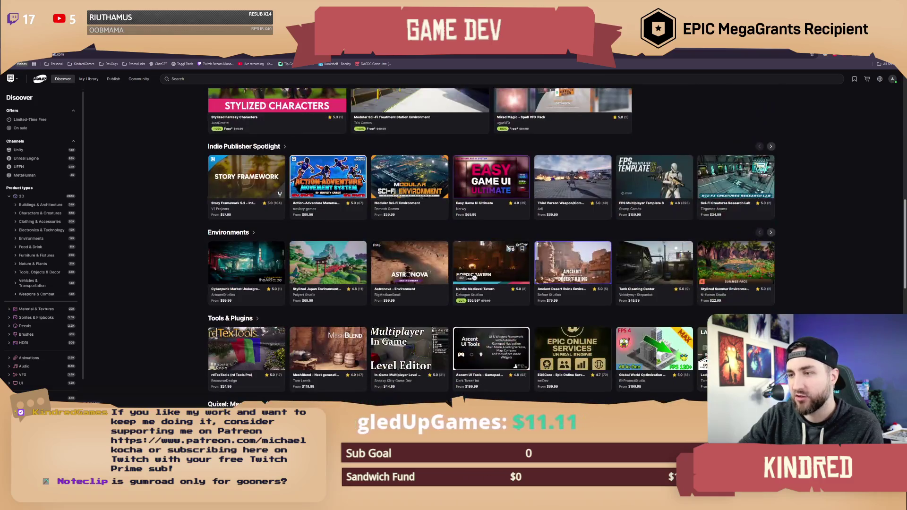
{"action": "scroll", "coordinate": [561, 203], "scroll_direction": "down", "scroll_amount": 3}
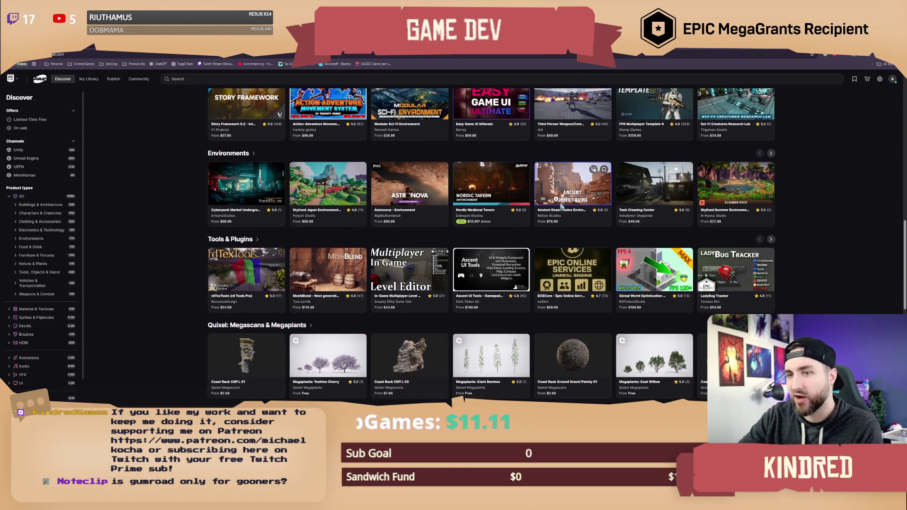
{"action": "scroll", "coordinate": [562, 204], "scroll_direction": "down", "scroll_amount": 3}
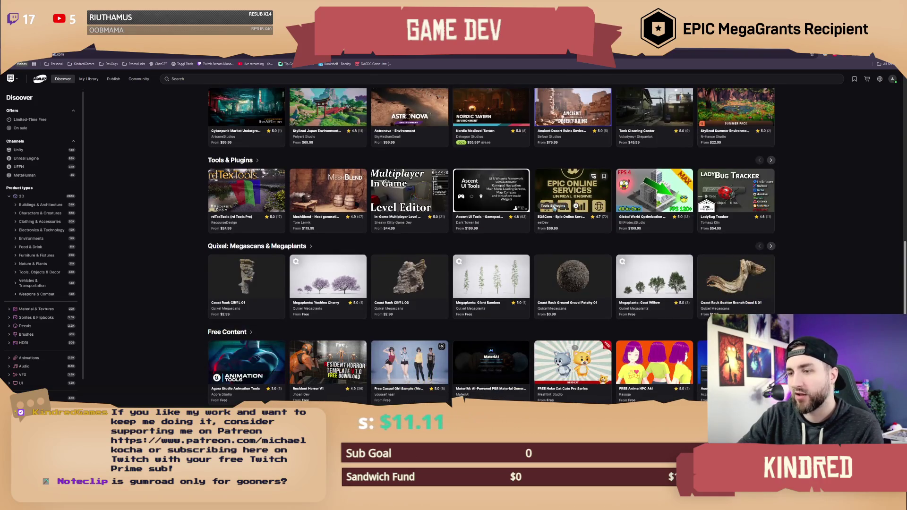
{"action": "scroll", "coordinate": [553, 208], "scroll_direction": "down", "scroll_amount": 2}
{"action": "scroll", "coordinate": [554, 208], "scroll_direction": "down", "scroll_amount": 6}
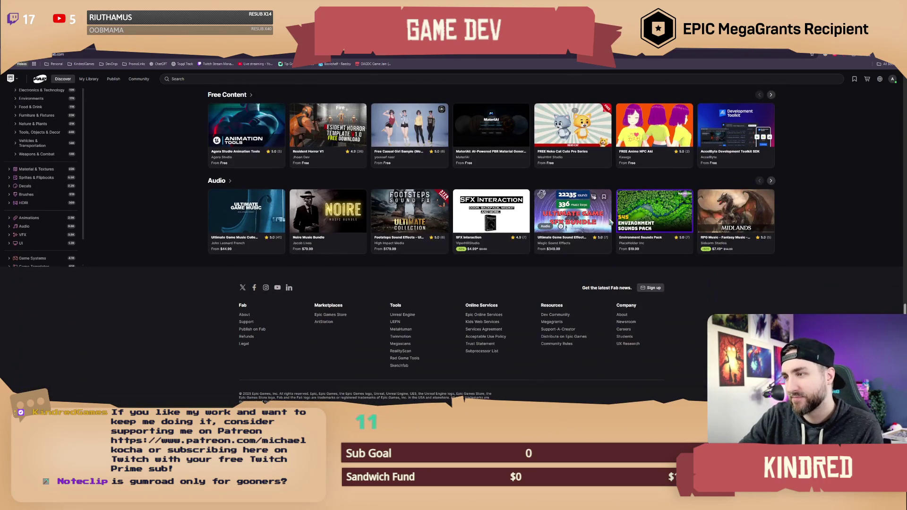
{"action": "scroll", "coordinate": [518, 260], "scroll_direction": "up", "scroll_amount": 4}
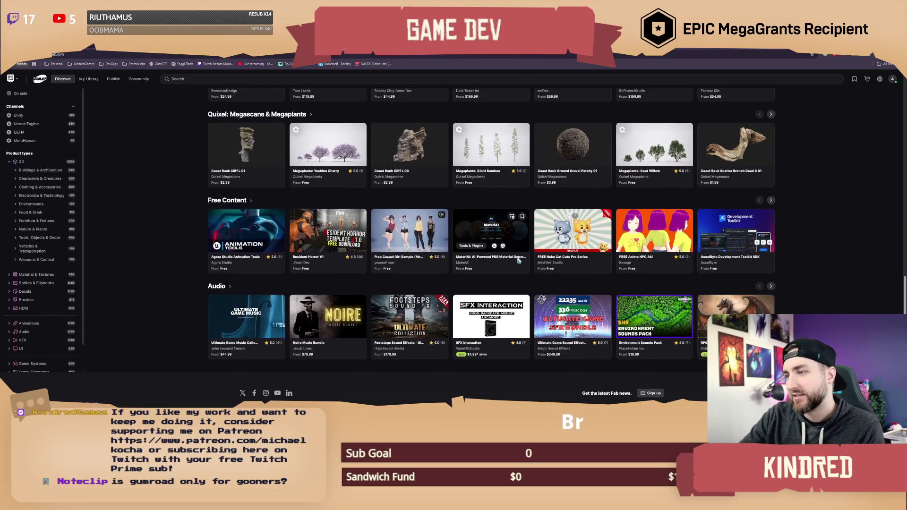
{"action": "scroll", "coordinate": [518, 260], "scroll_direction": "up", "scroll_amount": 15}
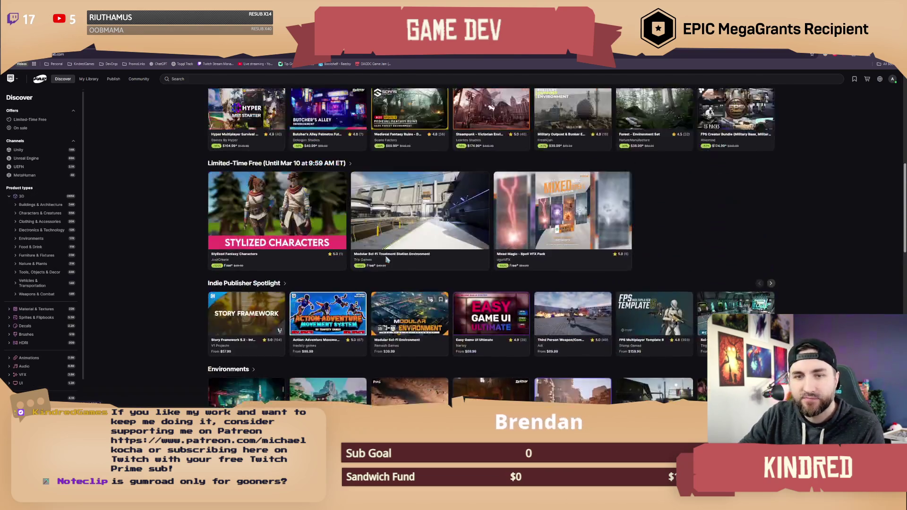
{"action": "scroll", "coordinate": [392, 257], "scroll_direction": "up", "scroll_amount": 4}
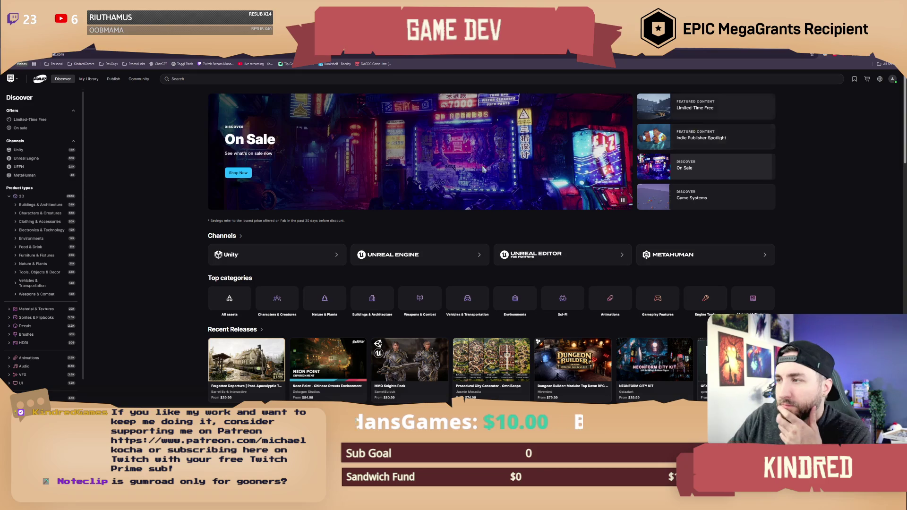
{"action": "key", "text": "alt+Tab"}
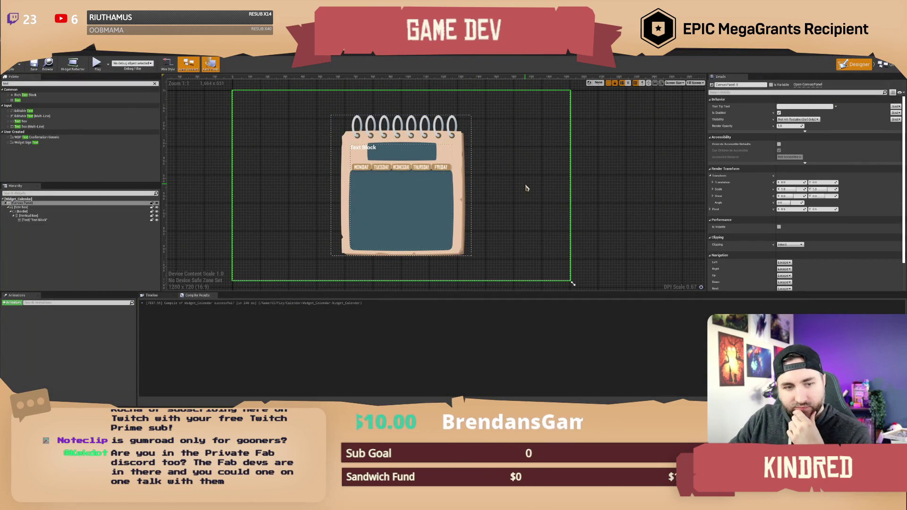
Step: Centre the title Text Block horizontally and give it the chinese_rocks_rg_Font font family
{"action": "scroll", "coordinate": [363, 149], "scroll_direction": "up", "scroll_amount": 2}
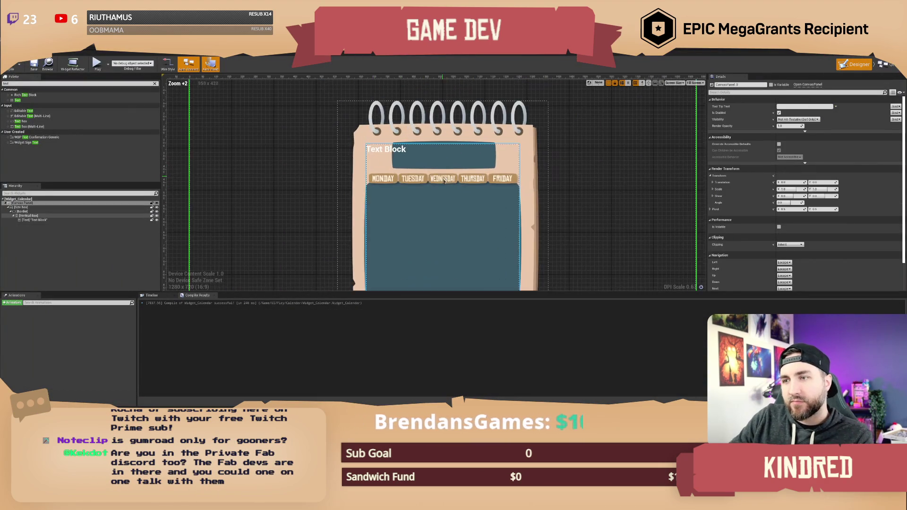
{"action": "left_click", "coordinate": [362, 148]}
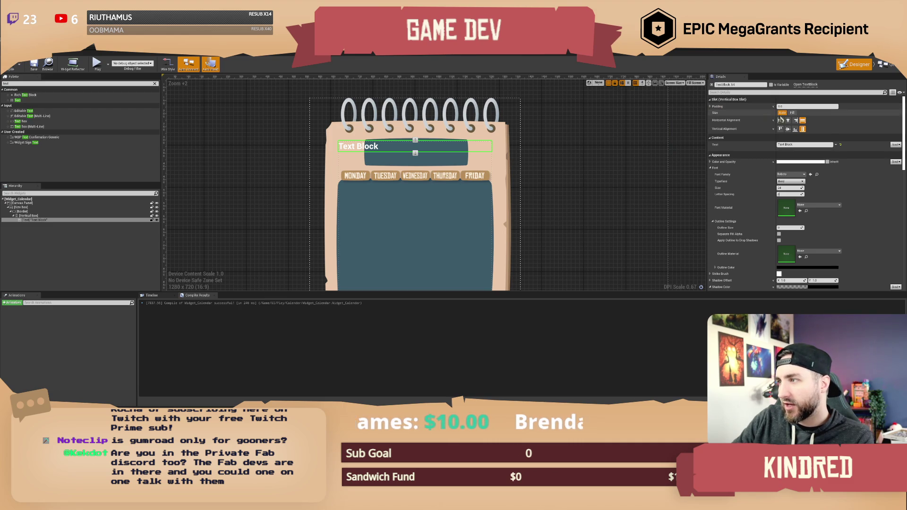
{"action": "left_click", "coordinate": [787, 121]}
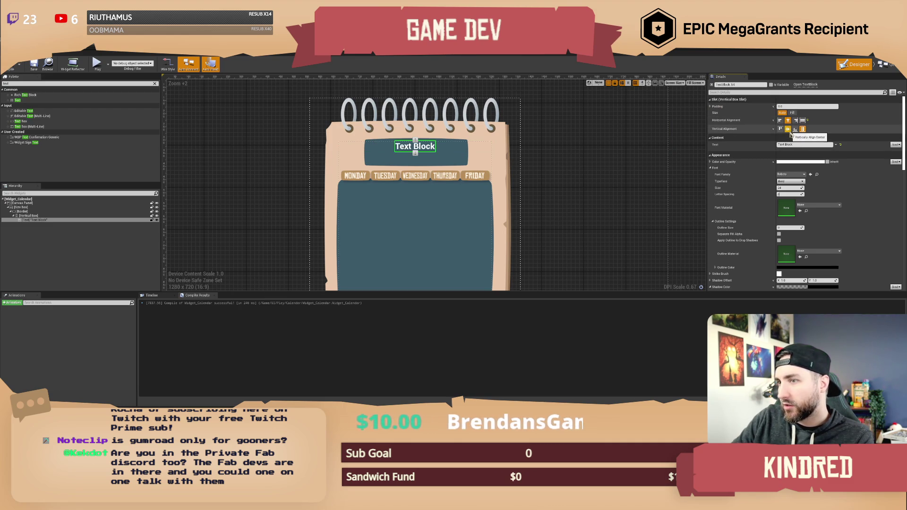
{"action": "left_click", "coordinate": [710, 107]}
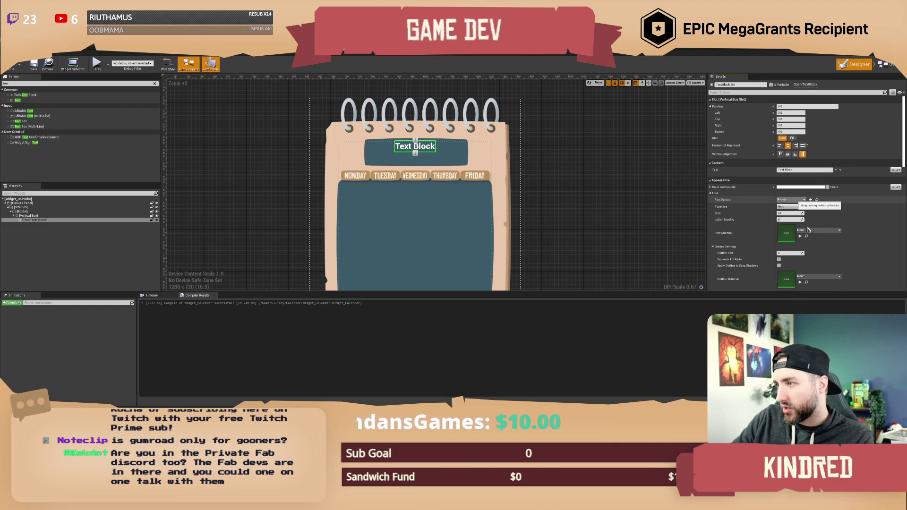
{"action": "left_click", "coordinate": [796, 199]}
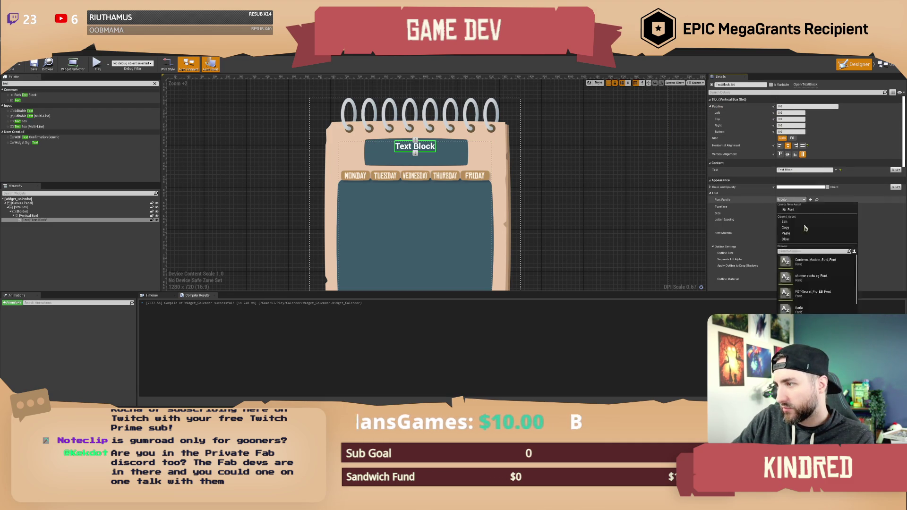
{"action": "left_click", "coordinate": [813, 279]}
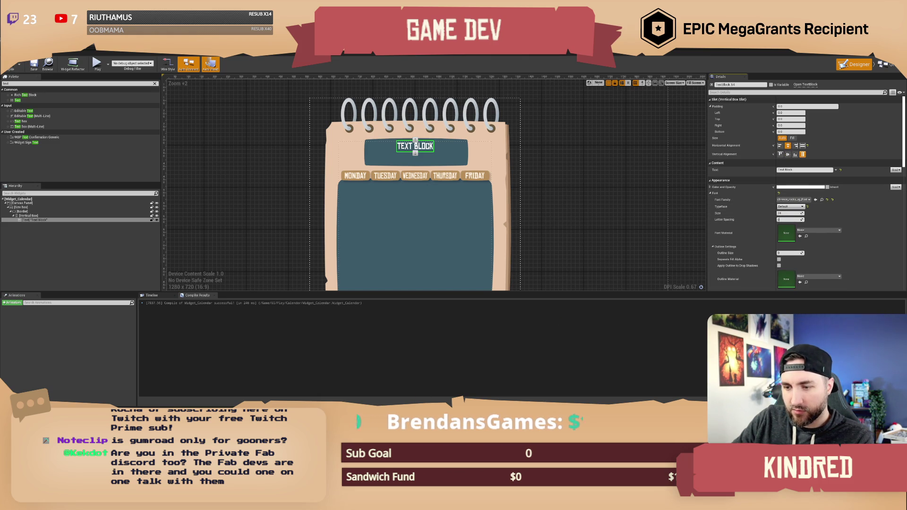
{"action": "key", "text": "alt+Tab"}
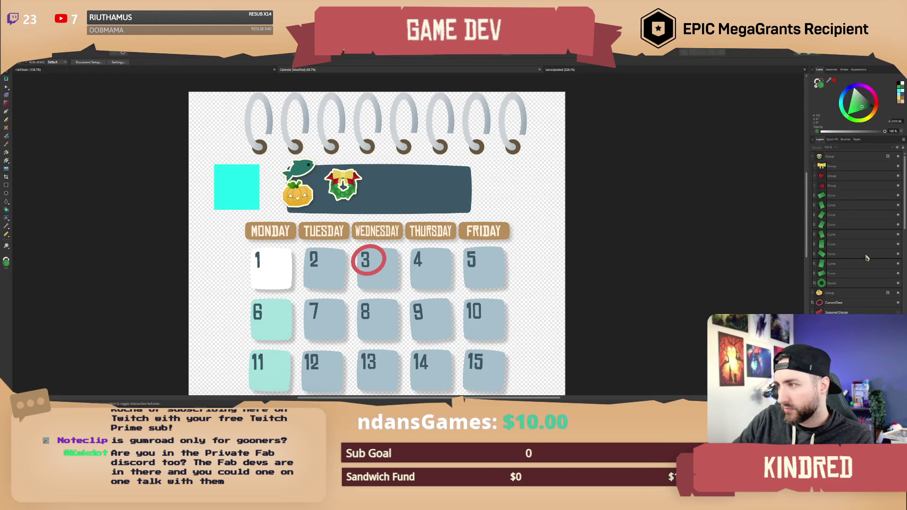
Step: Show and then hide the Month Name layer to preview the WINTER title on the mockup
{"action": "scroll", "coordinate": [866, 257], "scroll_direction": "down", "scroll_amount": 5}
{"action": "scroll", "coordinate": [870, 228], "scroll_direction": "up", "scroll_amount": 1}
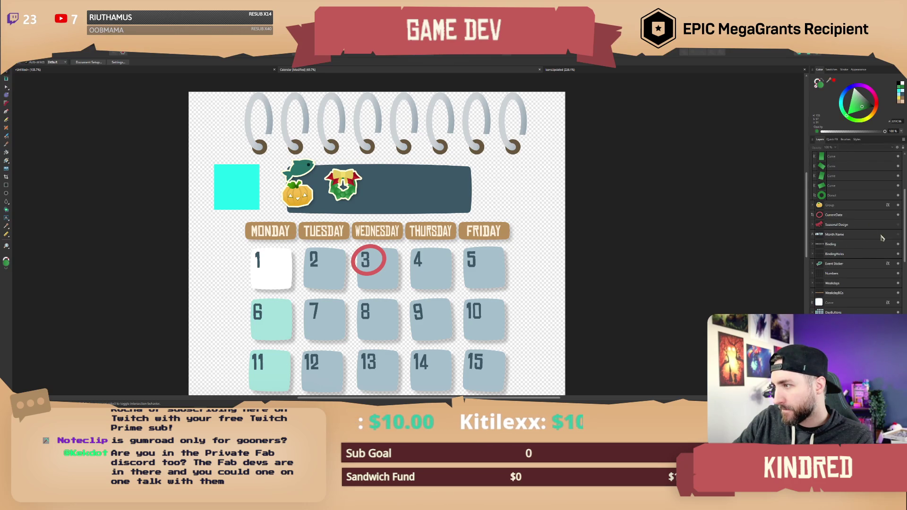
{"action": "left_click", "coordinate": [898, 235]}
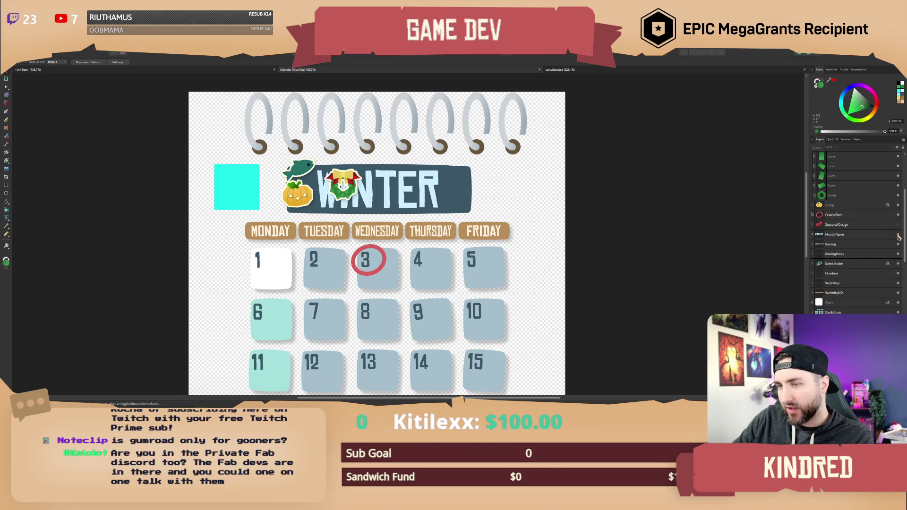
{"action": "left_click", "coordinate": [898, 235]}
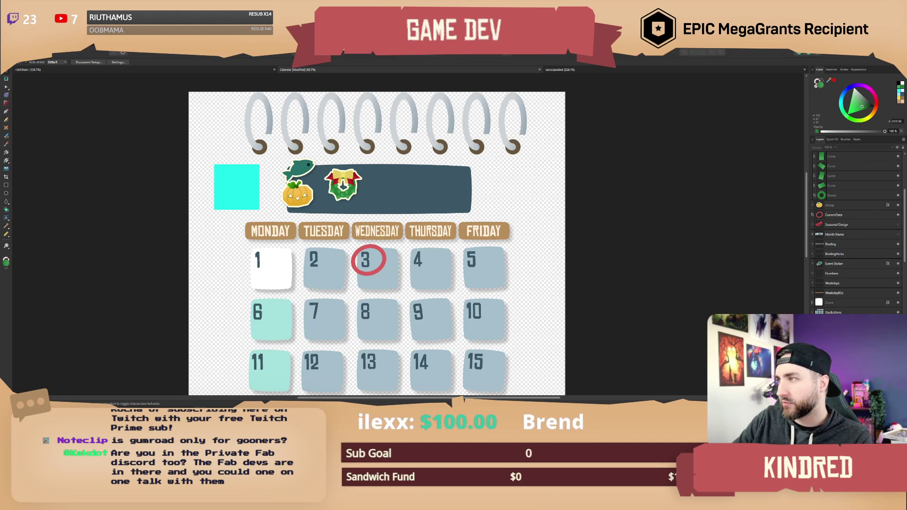
{"action": "key", "text": "alt+Tab"}
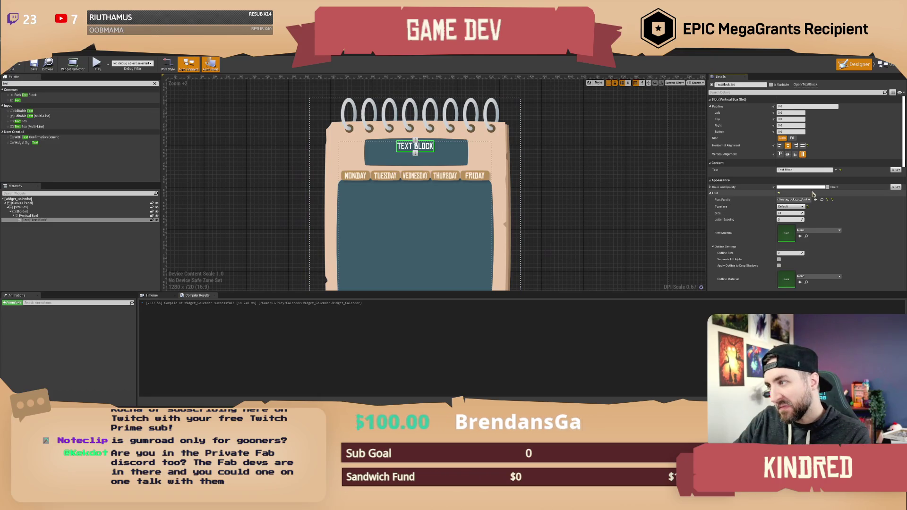
Step: Colour the title text cream, enlarge its font size, and change it to read Season
{"action": "left_click", "coordinate": [812, 187]}
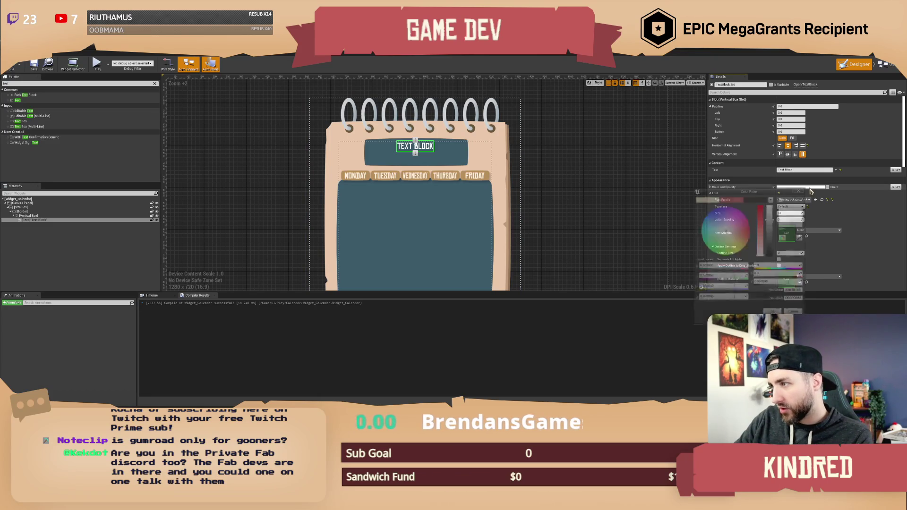
{"action": "left_click", "coordinate": [733, 242]}
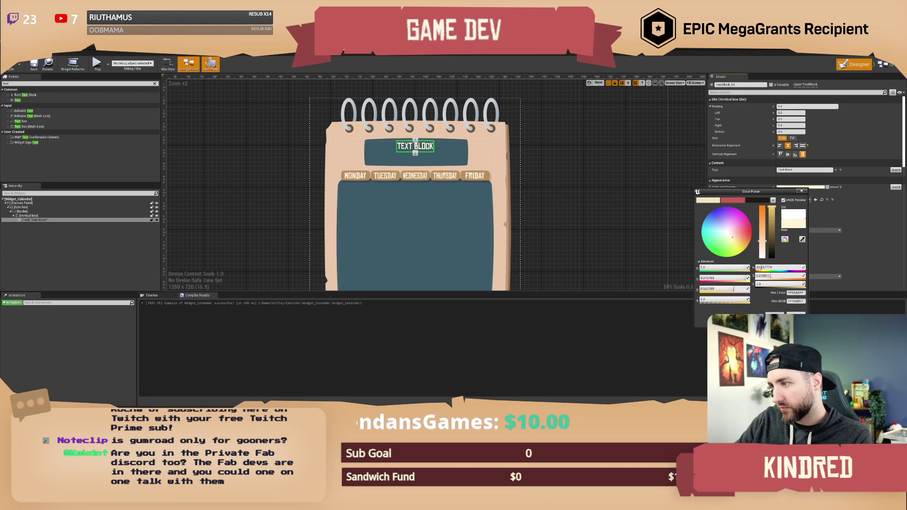
{"action": "left_click", "coordinate": [785, 213]}
{"action": "mouse_move", "coordinate": [786, 213]}
{"action": "left_mouse_down"}
{"action": "mouse_move", "coordinate": [807, 213]}
{"action": "mouse_move", "coordinate": [796, 213]}
{"action": "mouse_move", "coordinate": [801, 220]}
{"action": "mouse_move", "coordinate": [794, 210]}
{"action": "left_mouse_up"}
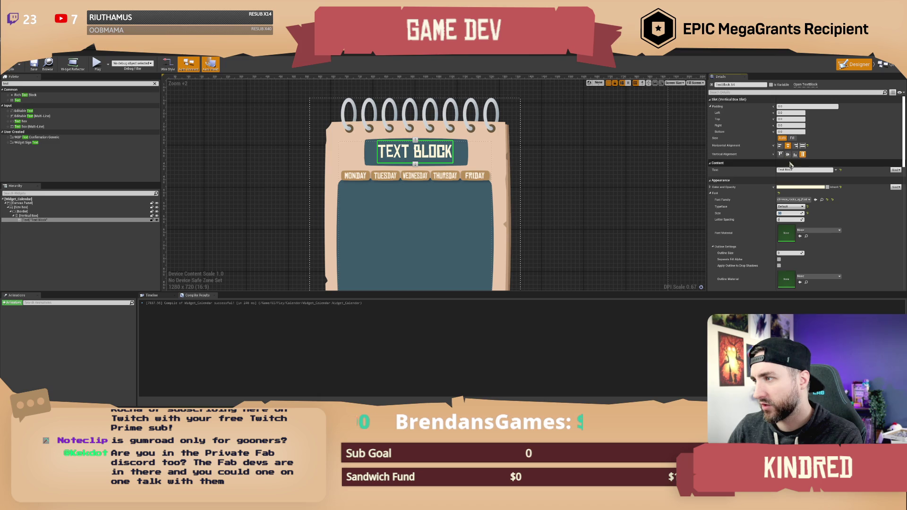
{"action": "left_click", "coordinate": [796, 170]}
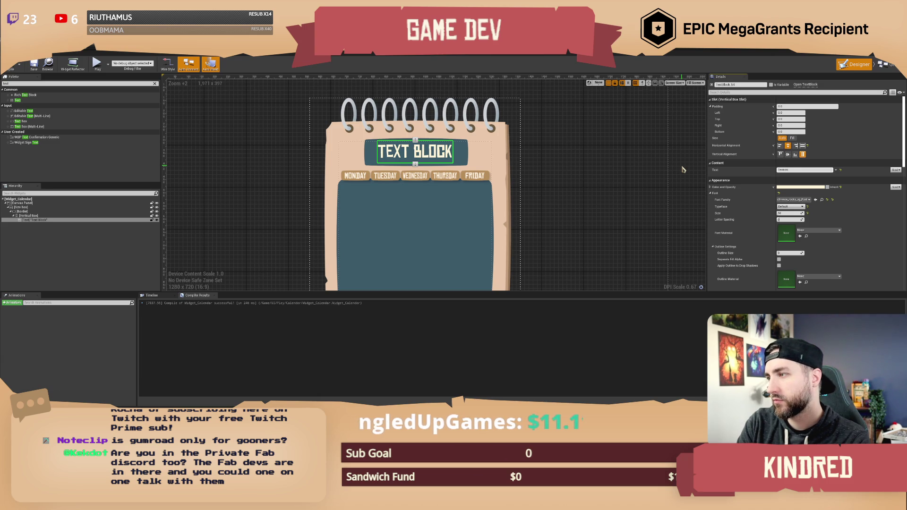
{"action": "key", "text": "Return"}
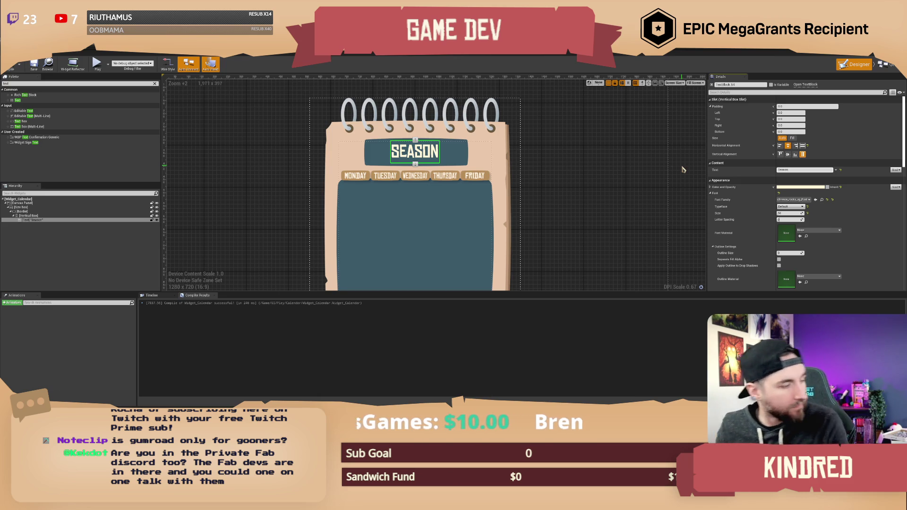
Step: Replace the title TextBlock's text with Spring, then reselect the root Canvas Panel
{"action": "left_click", "coordinate": [666, 160]}
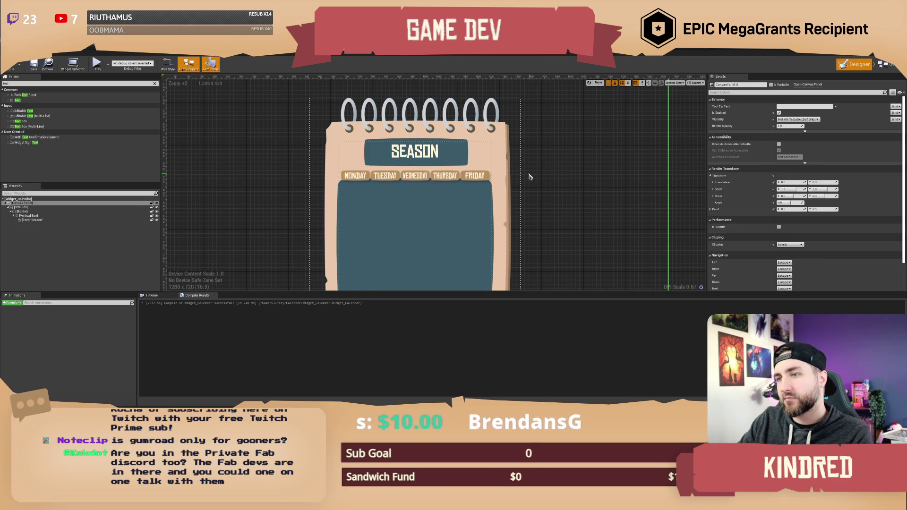
{"action": "scroll", "coordinate": [331, 129], "scroll_direction": "up", "scroll_amount": 1}
{"action": "left_click", "coordinate": [430, 155]}
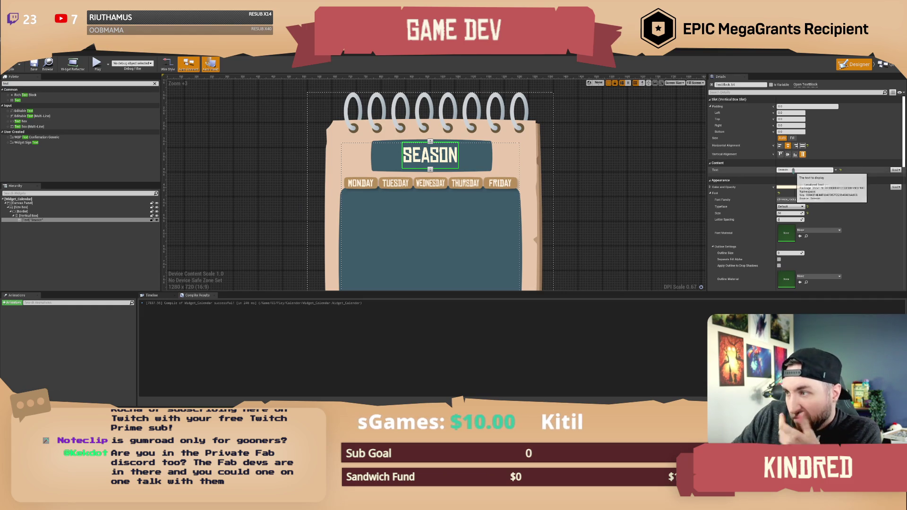
{"action": "left_click", "coordinate": [796, 170]}
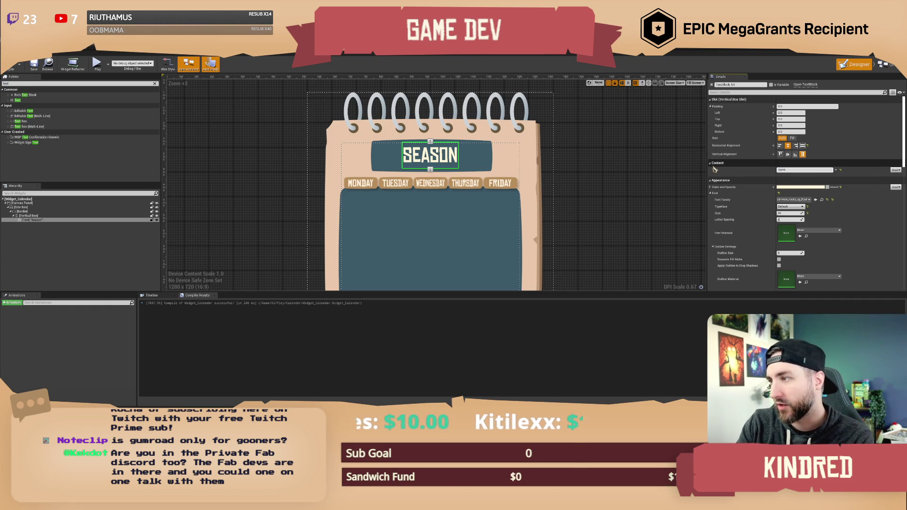
{"action": "type", "text": "g"}
{"action": "key", "text": "Return"}
{"action": "left_click", "coordinate": [581, 188]}
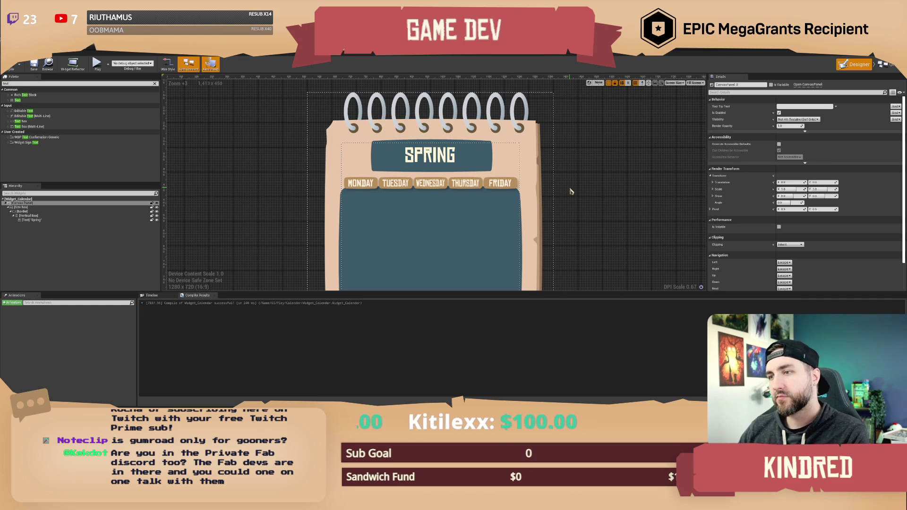
{"action": "scroll", "coordinate": [579, 191], "scroll_direction": "down", "scroll_amount": 1}
{"action": "left_click_drag", "start_coordinate": [597, 151], "coordinate": [560, 161]}
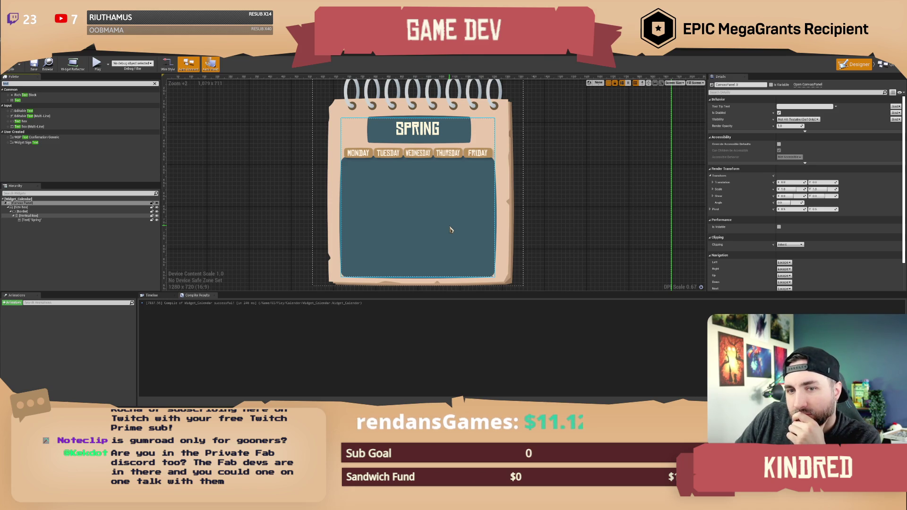
Step: Add a Uniform Grid Panel below the Spring title and set its size to Fill
{"action": "key", "text": "BackSpace"}
{"action": "key", "text": "BackSpace"}
{"action": "key", "text": "BackSpace"}
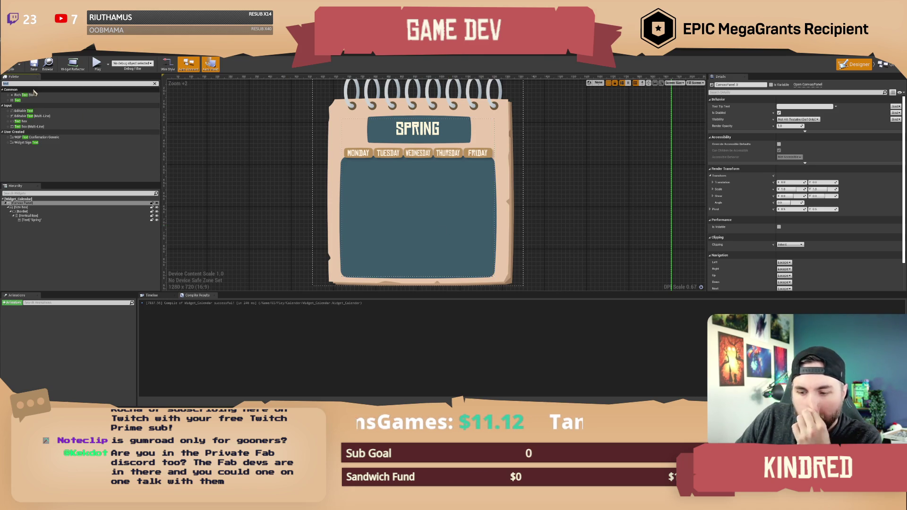
{"action": "type", "text": "grid"}
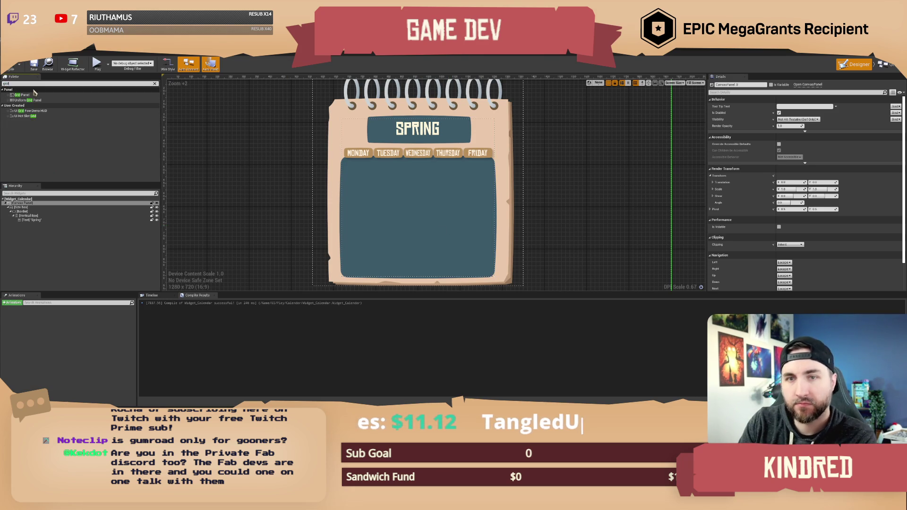
{"action": "mouse_move", "coordinate": [35, 100]}
{"action": "left_mouse_down"}
{"action": "mouse_move", "coordinate": [63, 221]}
{"action": "mouse_move", "coordinate": [31, 221]}
{"action": "left_mouse_up"}
{"action": "left_click", "coordinate": [31, 220]}
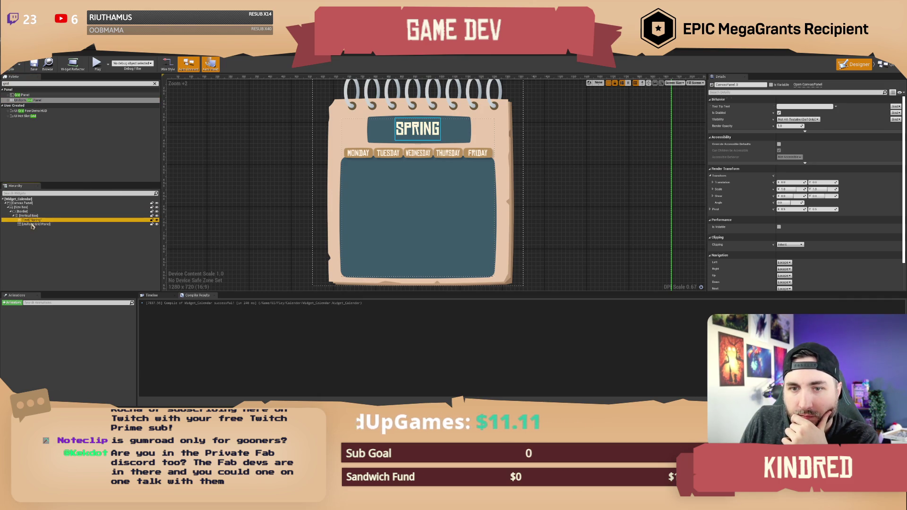
{"action": "left_click", "coordinate": [33, 224]}
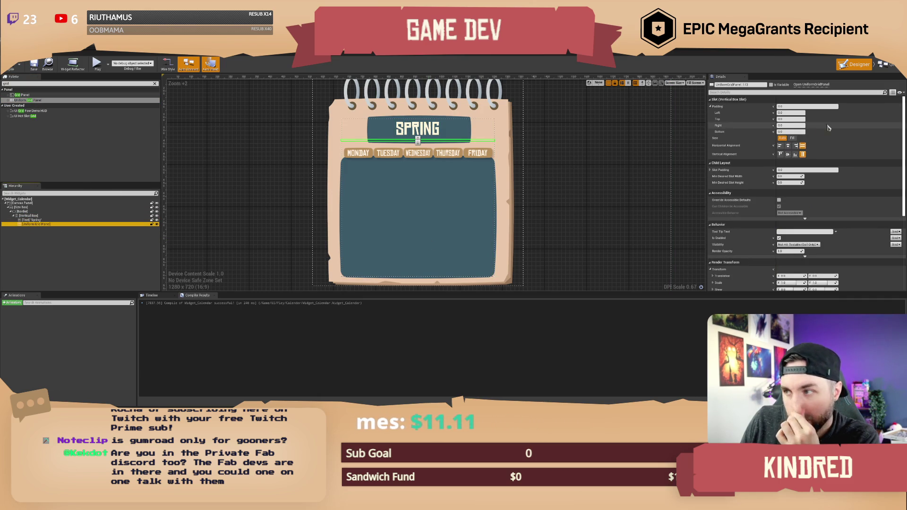
{"action": "left_click", "coordinate": [791, 138]}
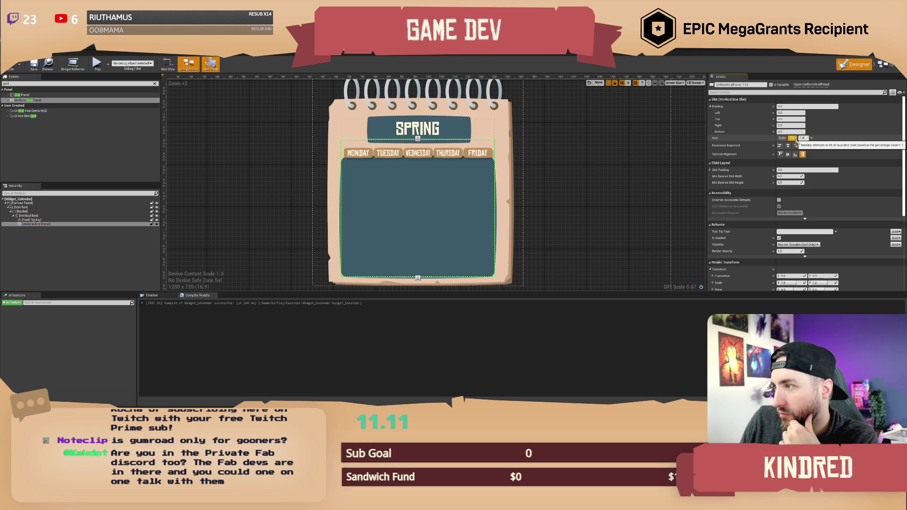
Step: Set the grid panel's top padding to 35 and bottom padding to 5
{"action": "left_click", "coordinate": [784, 119]}
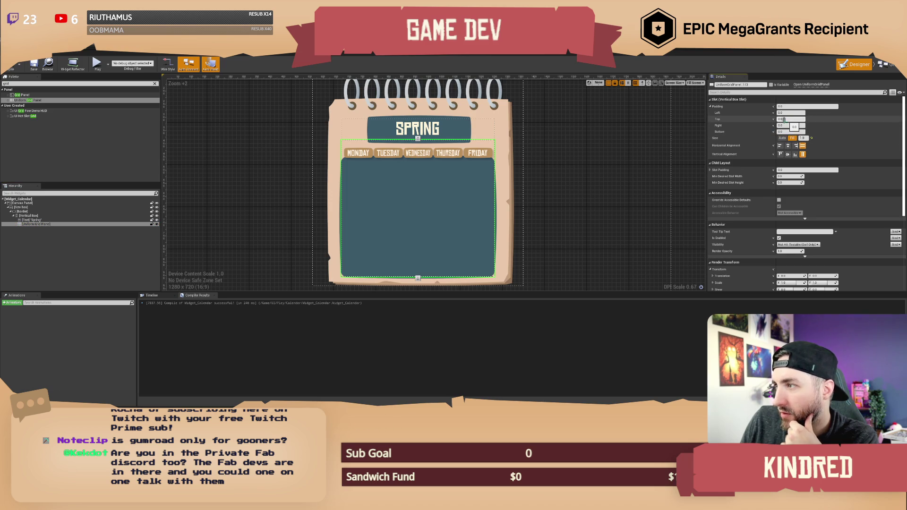
{"action": "type", "text": "50"}
{"action": "key", "text": "Return"}
{"action": "key", "text": "Return"}
{"action": "key", "text": "Return"}
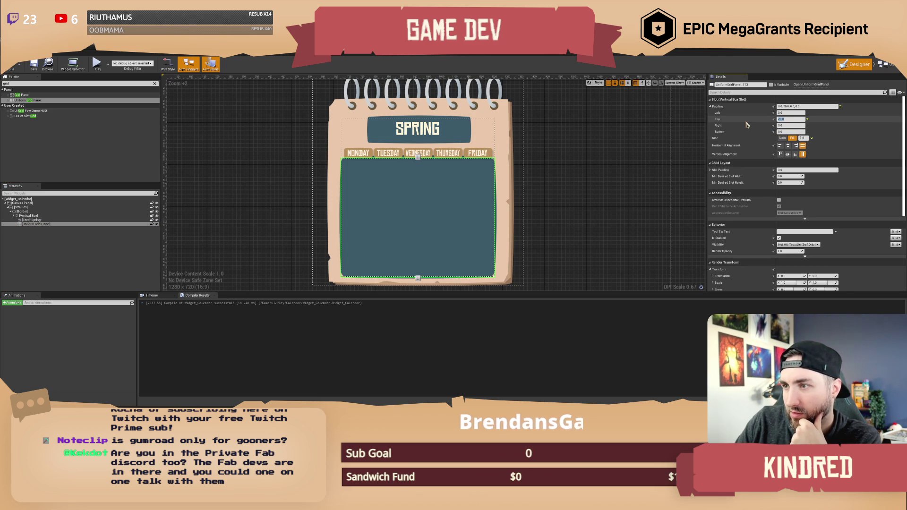
{"action": "type", "text": "35"}
{"action": "key", "text": "Return"}
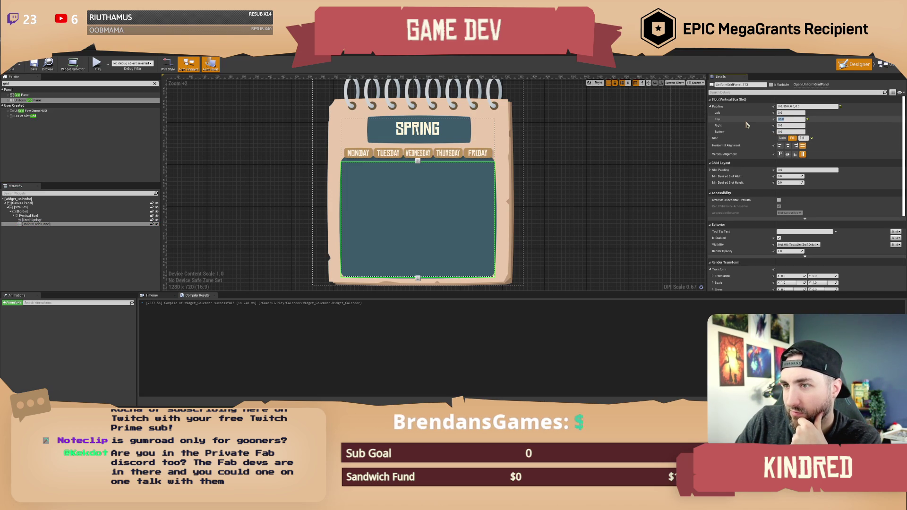
{"action": "left_click", "coordinate": [781, 132]}
{"action": "type", "text": "5"}
{"action": "key", "text": "Return"}
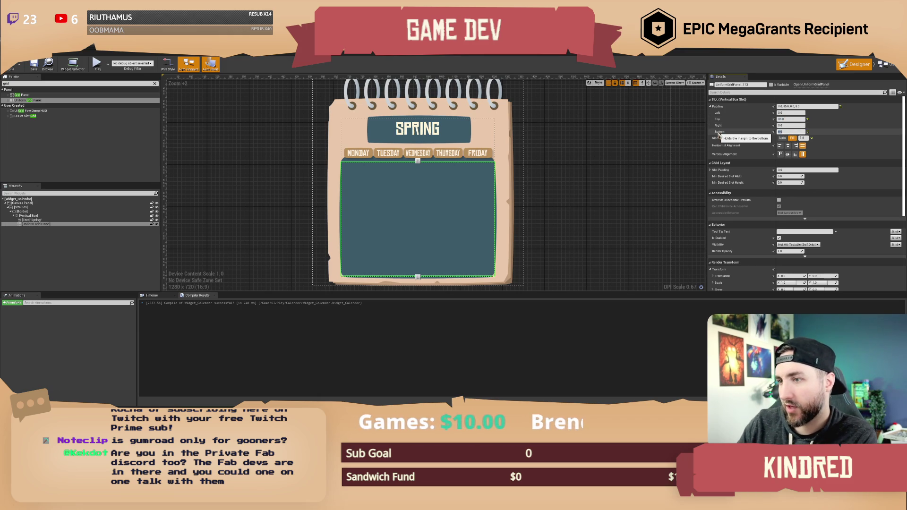
{"action": "key", "text": "Return"}
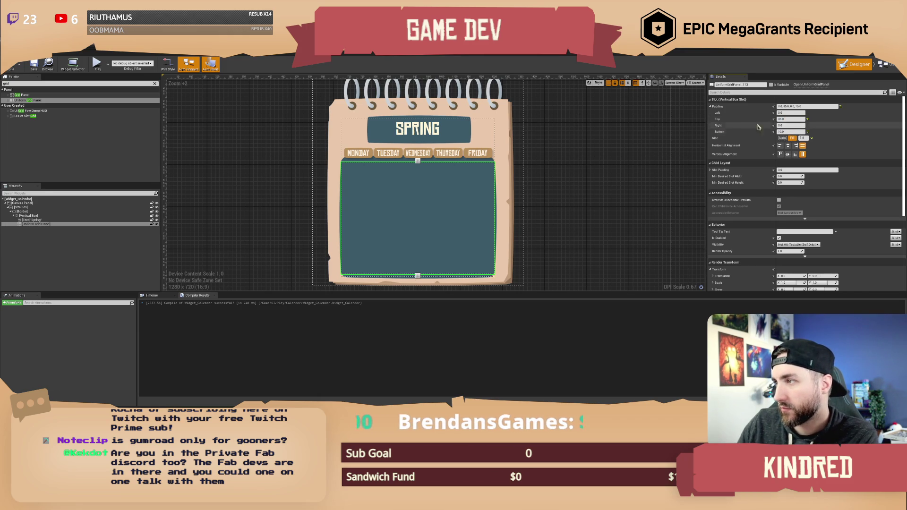
Step: Set the grid's left and right padding to 10 and compile the widget
{"action": "left_click", "coordinate": [788, 113]}
{"action": "type", "text": "10"}
{"action": "key", "text": "Tab"}
{"action": "key", "text": "Tab"}
{"action": "type", "text": "10"}
{"action": "key", "text": "Return"}
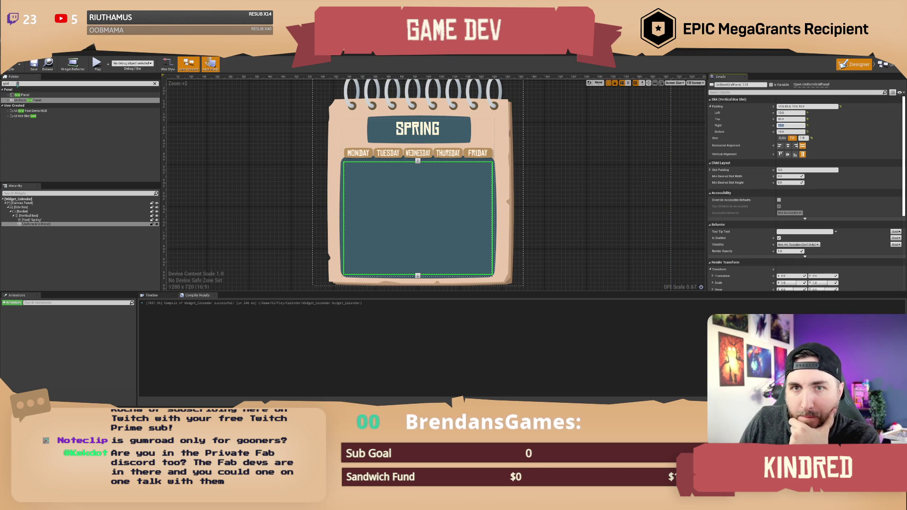
{"action": "left_click", "coordinate": [18, 84]}
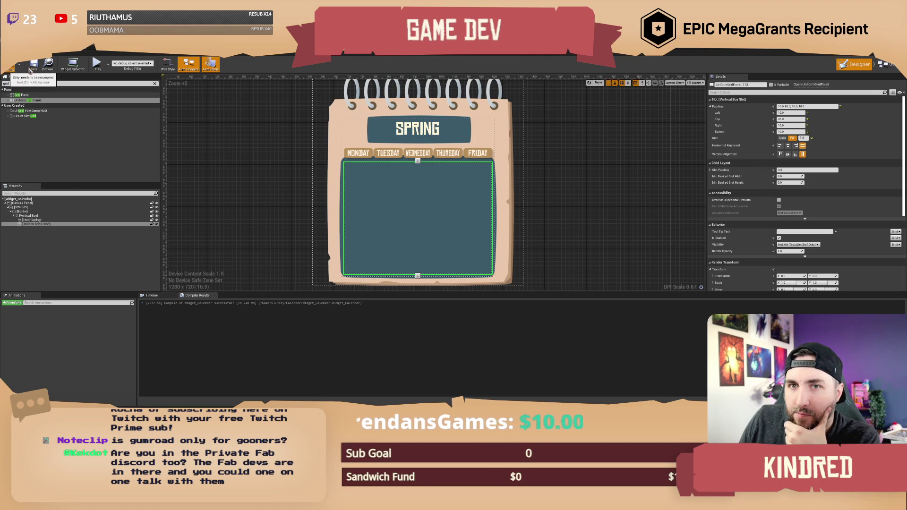
{"action": "left_click", "coordinate": [30, 70]}
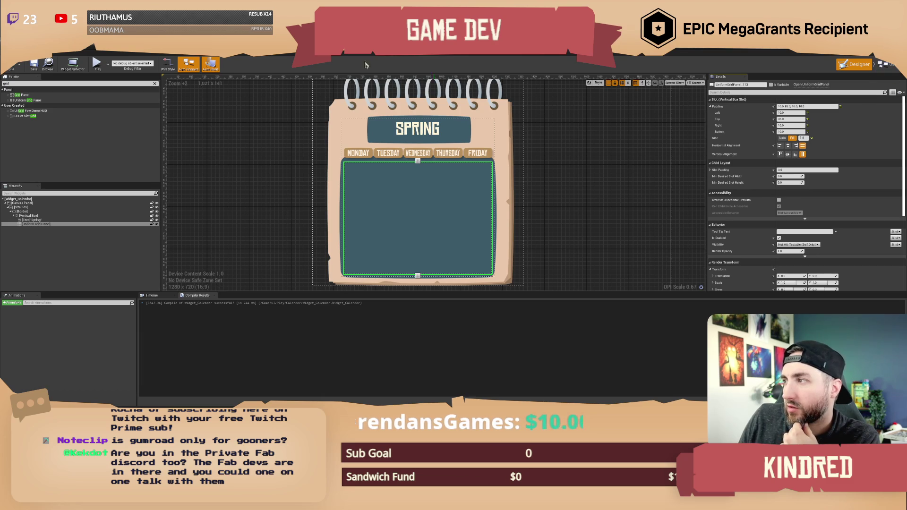
{"action": "left_click", "coordinate": [70, 52]}
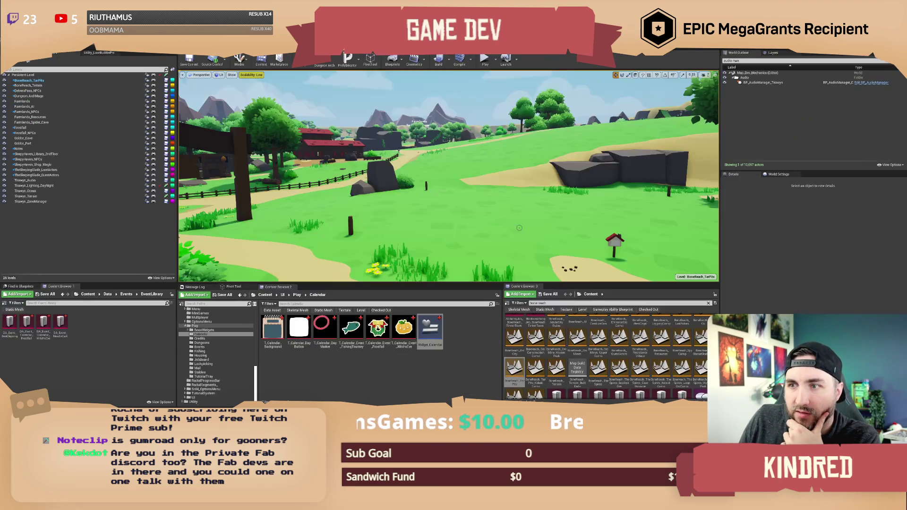
Step: Add a Widget Blueprint called Widget_Calendar_Day in the Calendar folder and open it
{"action": "right_click", "coordinate": [345, 374]}
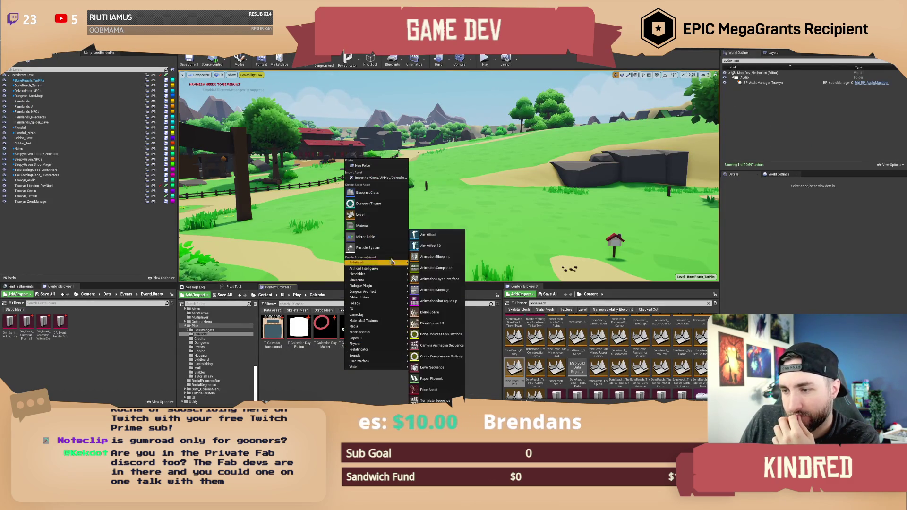
{"action": "mouse_move", "coordinate": [385, 368]}
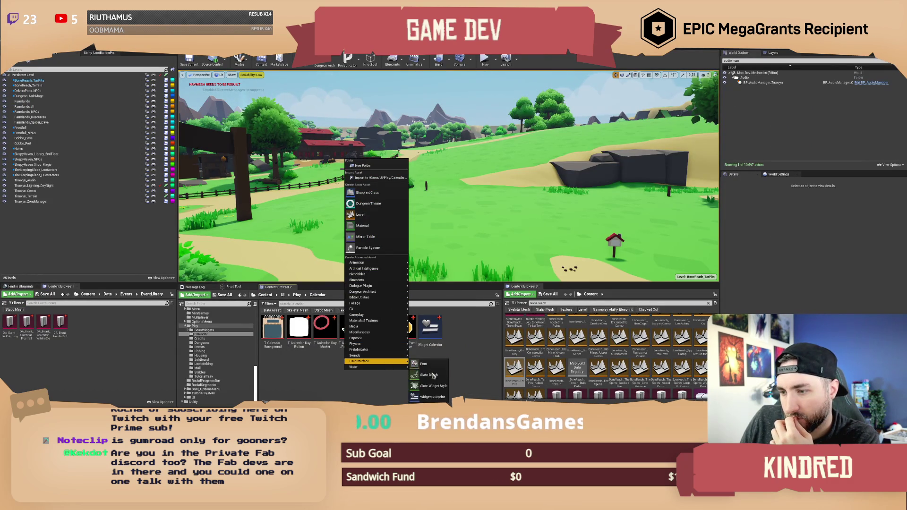
{"action": "left_click", "coordinate": [432, 381]}
{"action": "type", "text": "W"}
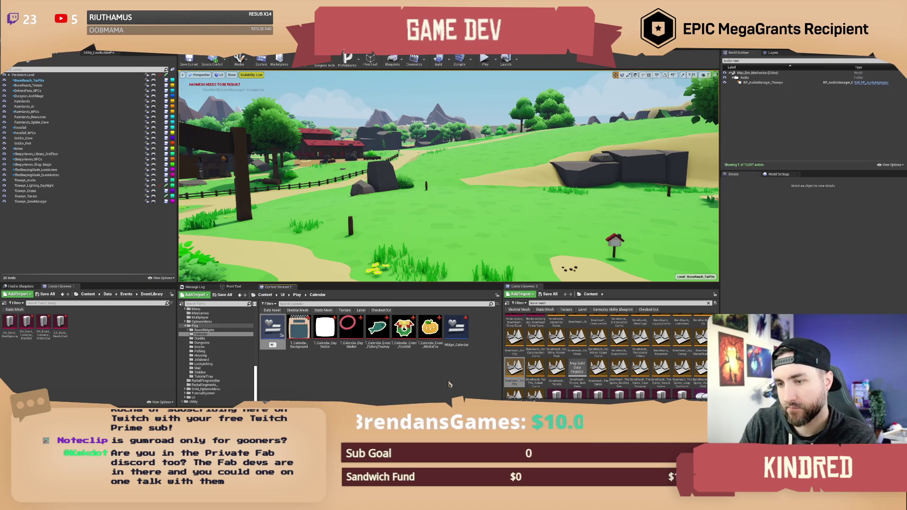
{"action": "type", "text": "idget_Calendar_Day"}
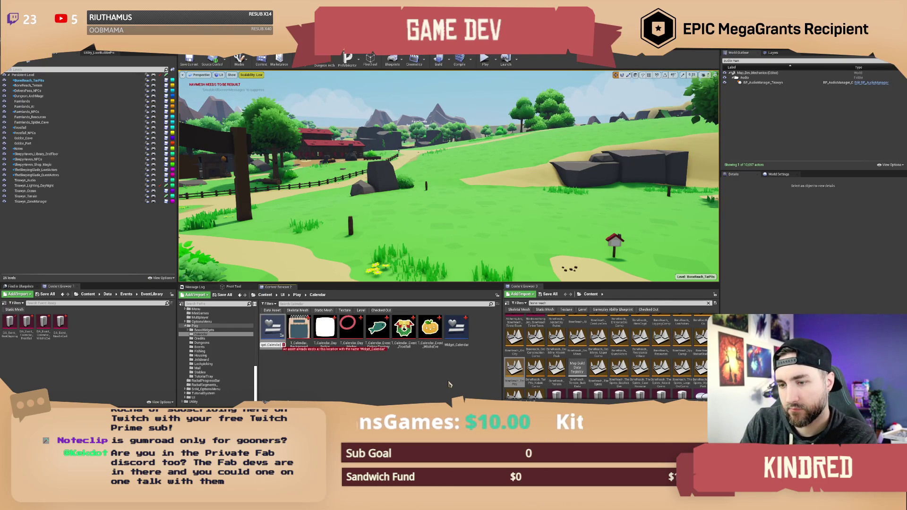
{"action": "key", "text": "Return"}
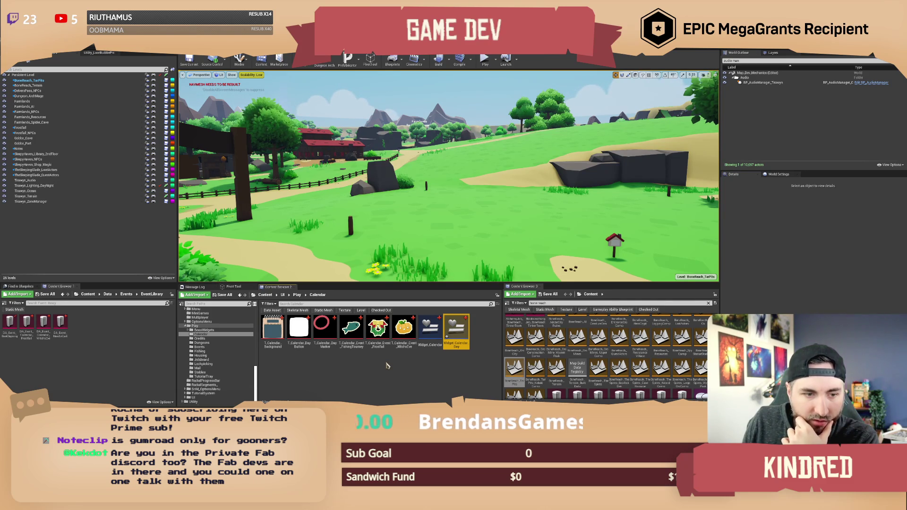
{"action": "left_click", "coordinate": [446, 368]}
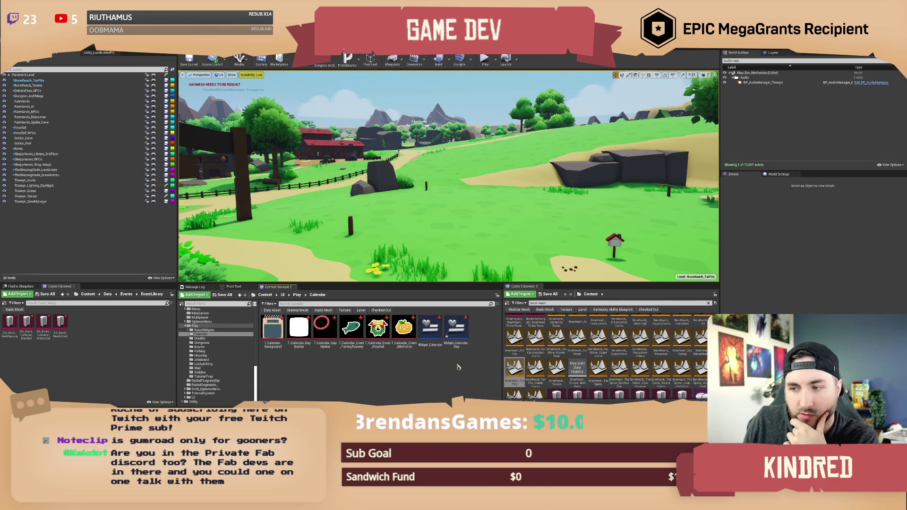
{"action": "double_click", "coordinate": [457, 333]}
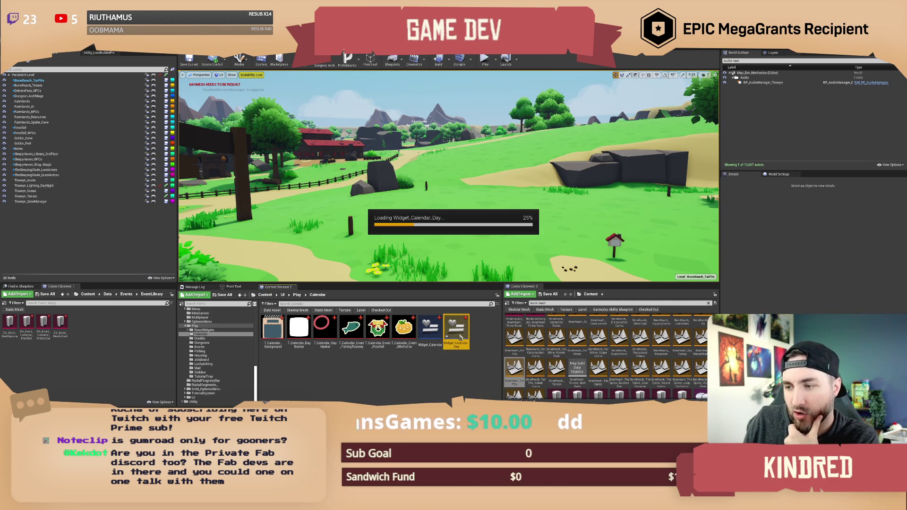
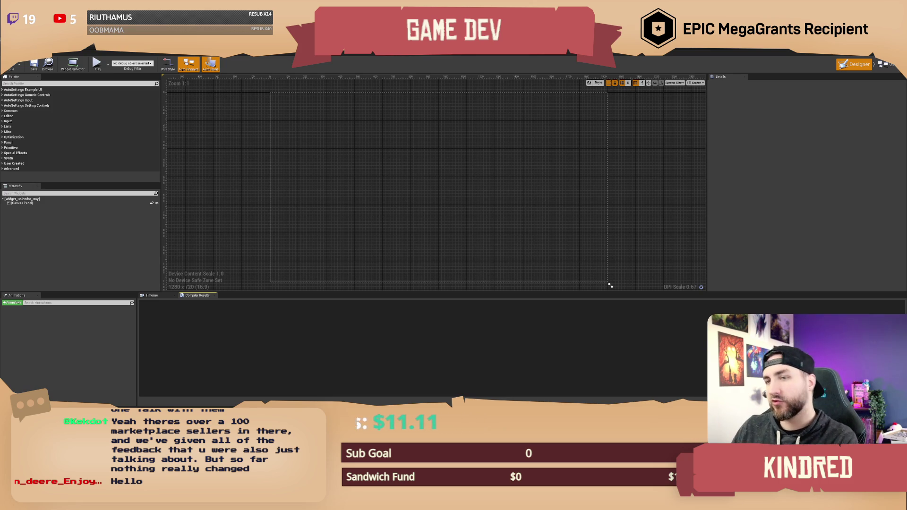
Step: Search the Palette for 'border' and place a Border inside the Canvas Panel
{"action": "left_click_drag", "start_coordinate": [613, 196], "coordinate": [635, 200]}
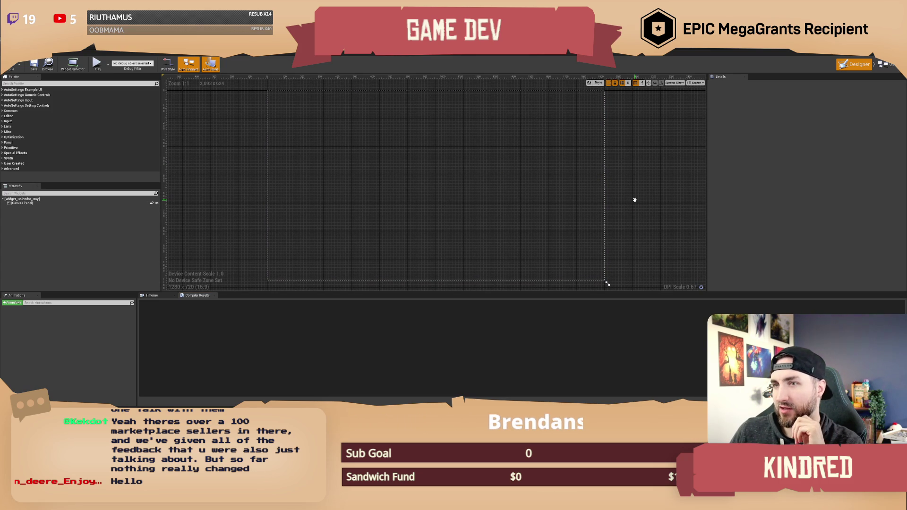
{"action": "left_click_drag", "start_coordinate": [634, 200], "coordinate": [634, 200]}
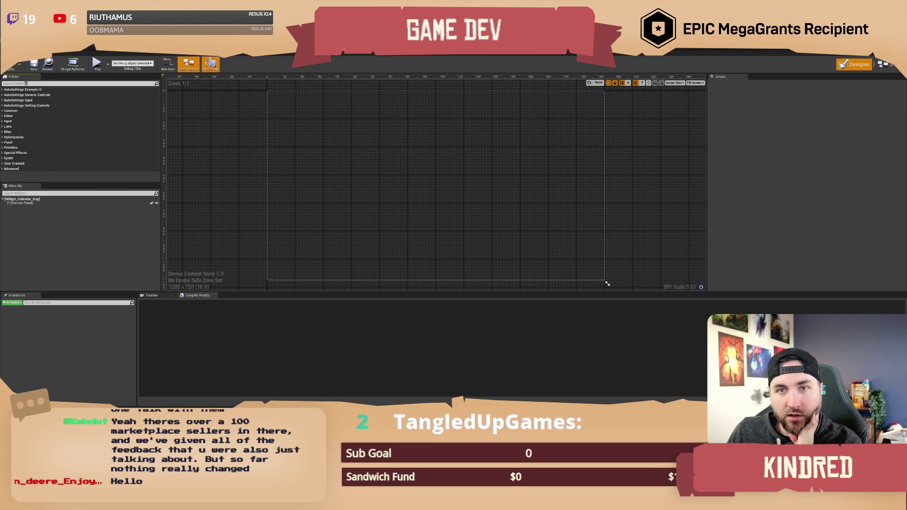
{"action": "type", "text": "button"}
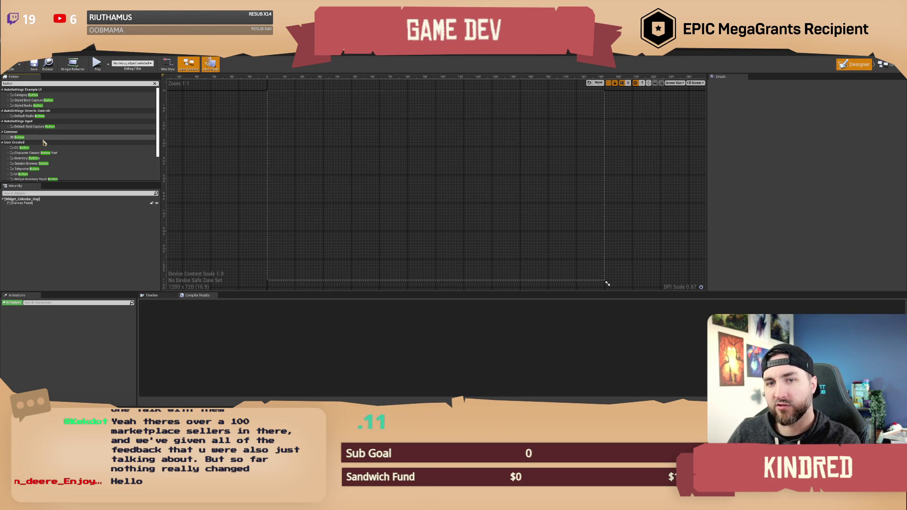
{"action": "left_click_drag", "start_coordinate": [16, 84], "coordinate": [2, 86]}
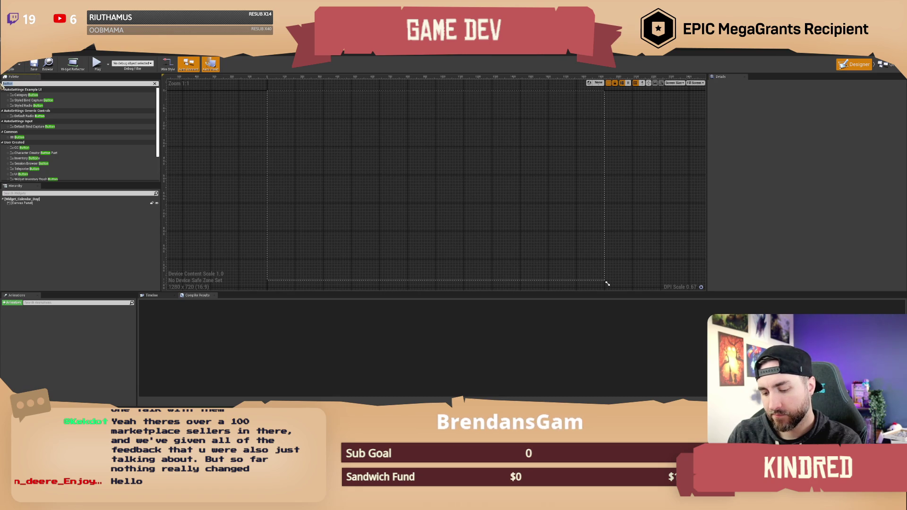
{"action": "type", "text": "border"}
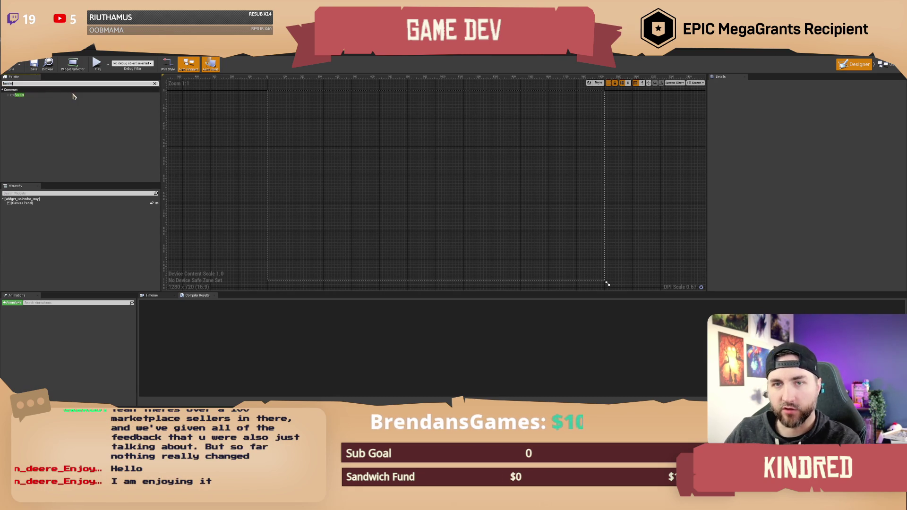
{"action": "left_click_drag", "start_coordinate": [45, 97], "coordinate": [28, 207]}
Step: Set the screen-size preview to Desired and select the new Border
{"action": "left_click", "coordinate": [694, 83]}
{"action": "left_click", "coordinate": [696, 105]}
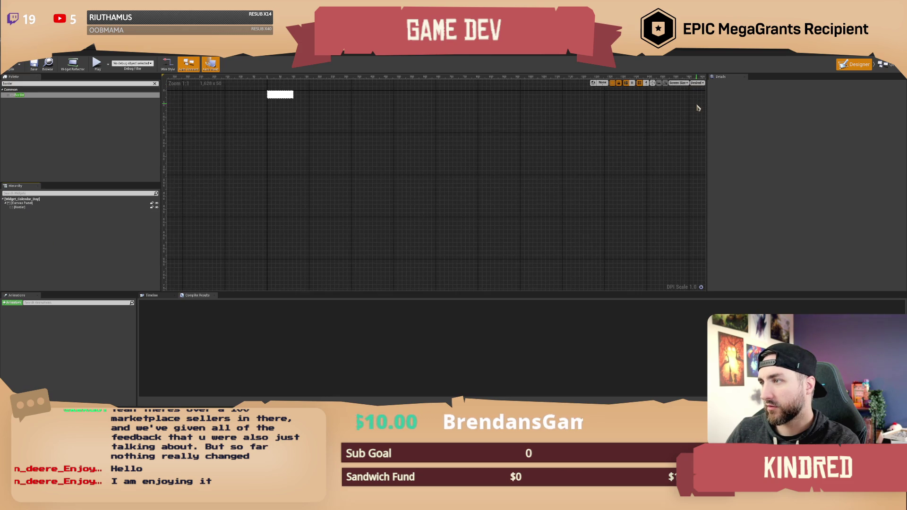
{"action": "left_click", "coordinate": [20, 207]}
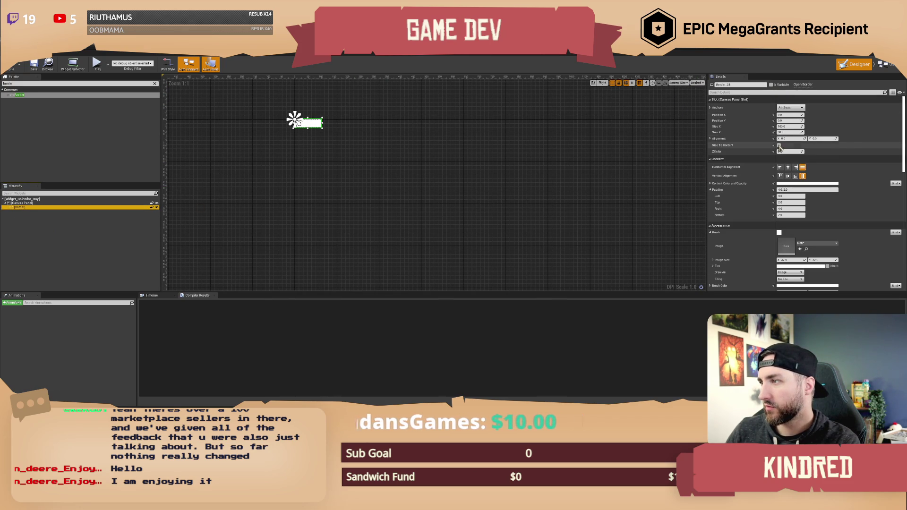
Step: Set the Border's brush image to T_Calendar_DayButton
{"action": "left_click", "coordinate": [815, 244]}
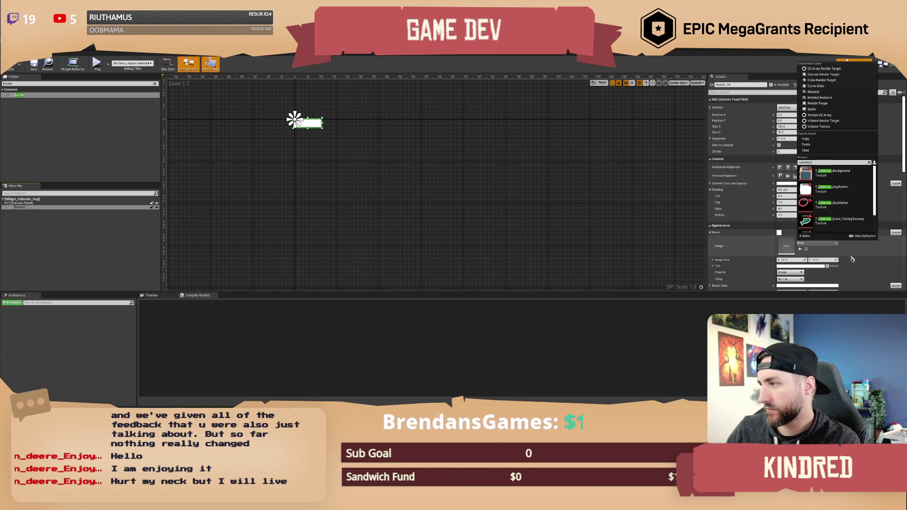
{"action": "left_click", "coordinate": [840, 193]}
{"action": "scroll", "coordinate": [807, 226], "scroll_direction": "down", "scroll_amount": 2}
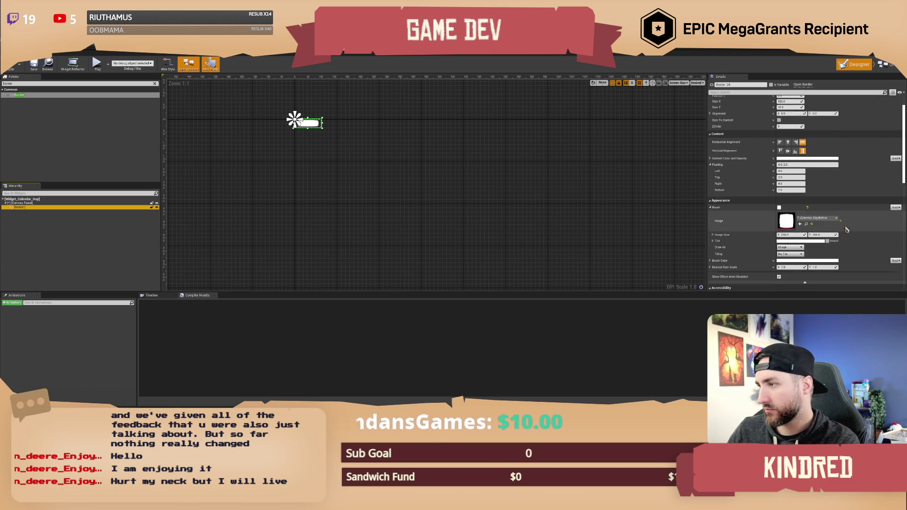
Step: Tint the Border brush light blue and compile Widget_Calendar_Day
{"action": "left_click", "coordinate": [803, 215]}
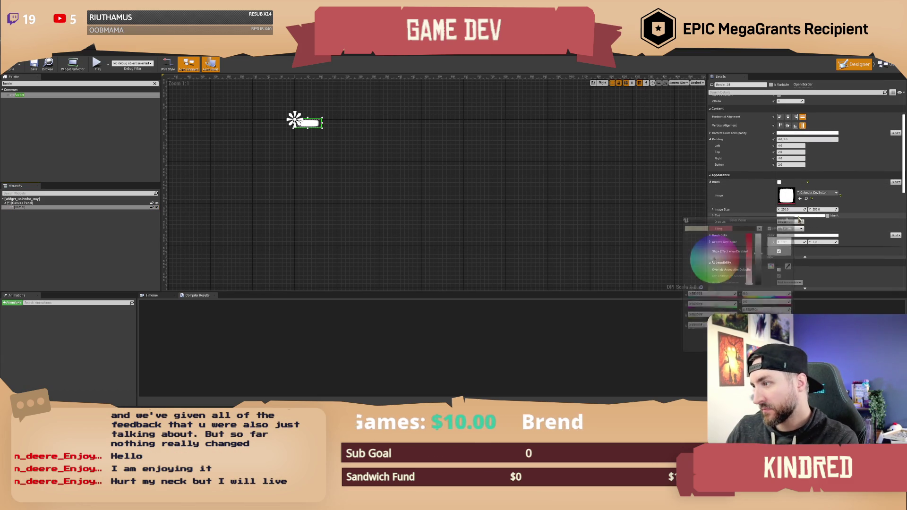
{"action": "left_click_drag", "start_coordinate": [714, 261], "coordinate": [759, 245]}
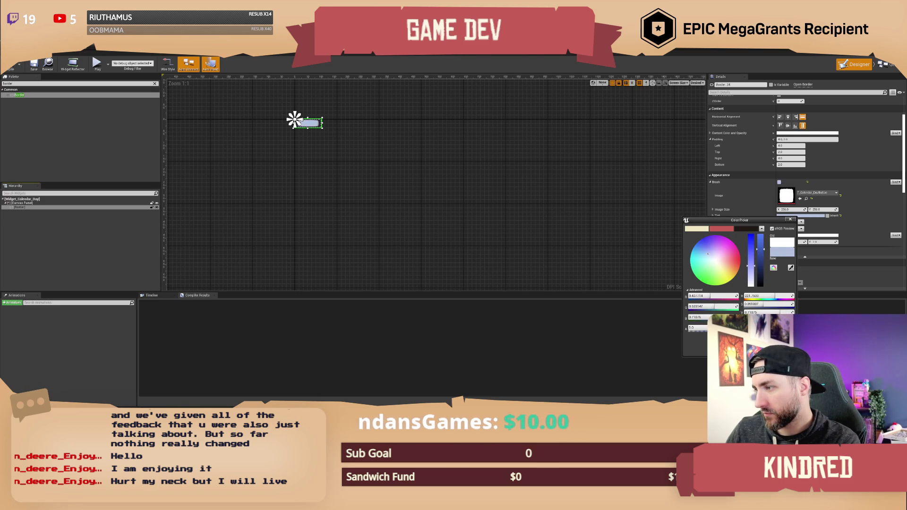
{"action": "left_click", "coordinate": [450, 164]}
{"action": "left_click_drag", "start_coordinate": [450, 164], "coordinate": [515, 230]}
{"action": "scroll", "coordinate": [515, 231], "scroll_direction": "up", "scroll_amount": 4}
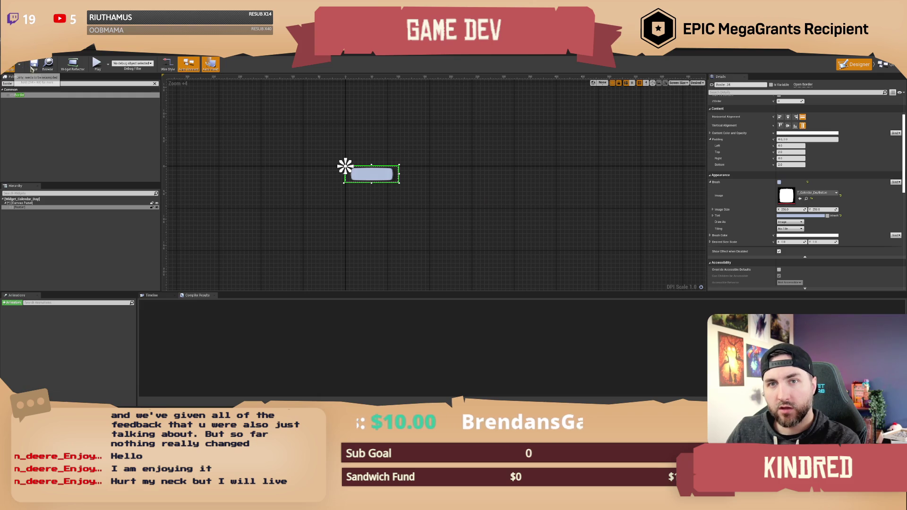
{"action": "left_click", "coordinate": [9, 64]}
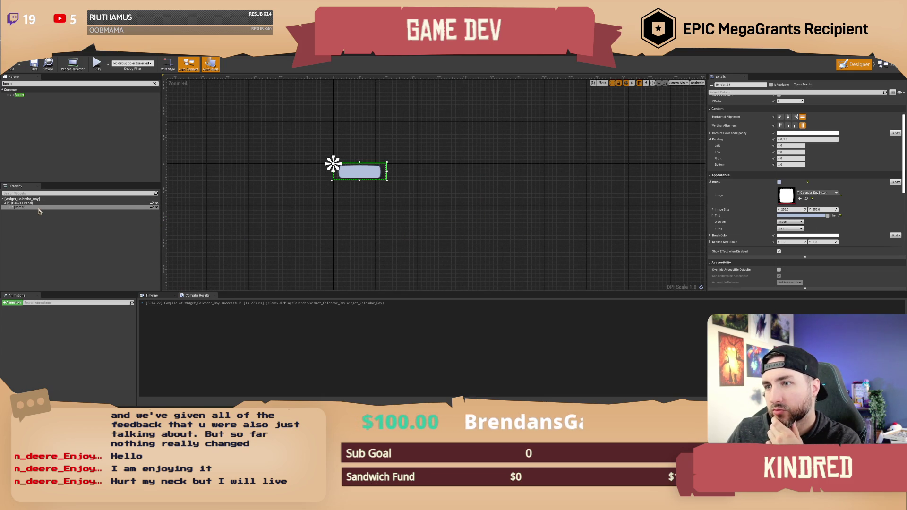
{"action": "right_click", "coordinate": [39, 207]}
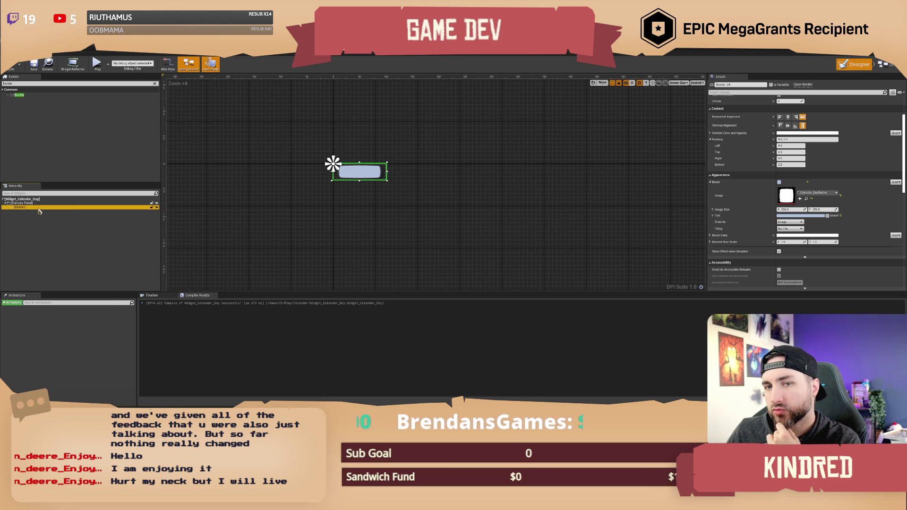
Step: Wrap the Border in a Size Box, undoing an accidental second Size Box wrap
{"action": "mouse_move", "coordinate": [59, 251]}
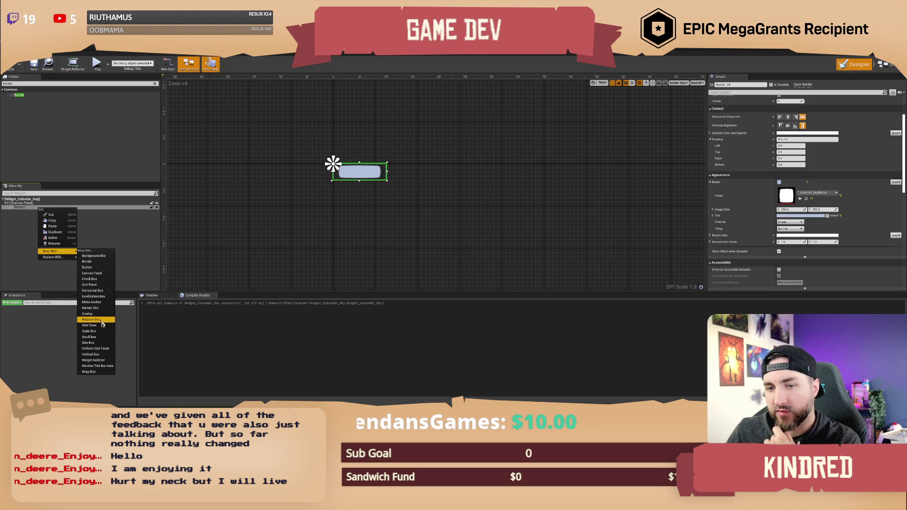
{"action": "left_click", "coordinate": [89, 343]}
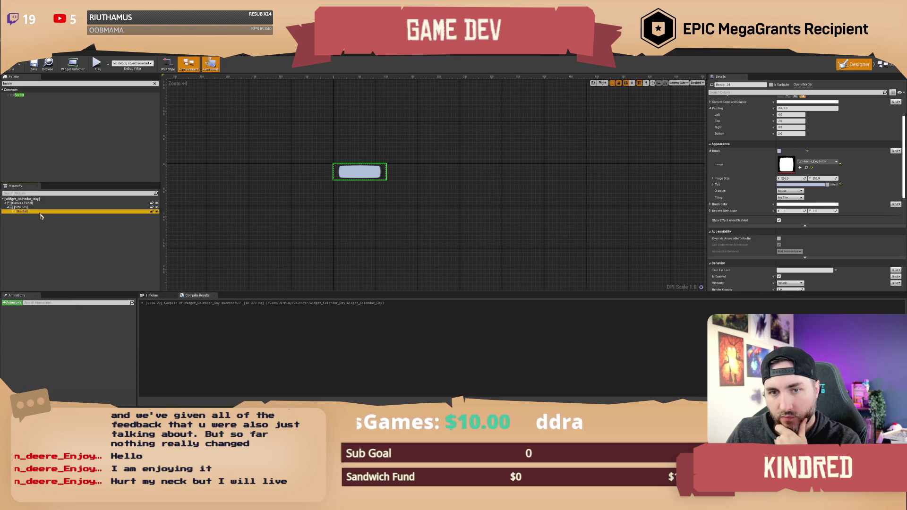
{"action": "left_click", "coordinate": [21, 207]}
{"action": "right_click", "coordinate": [27, 208]}
{"action": "mouse_move", "coordinate": [47, 257]}
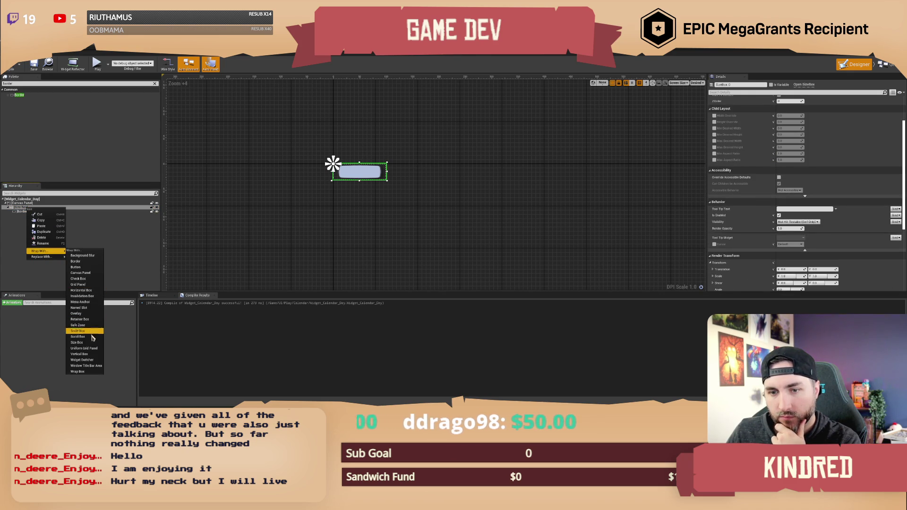
{"action": "left_click", "coordinate": [91, 344]}
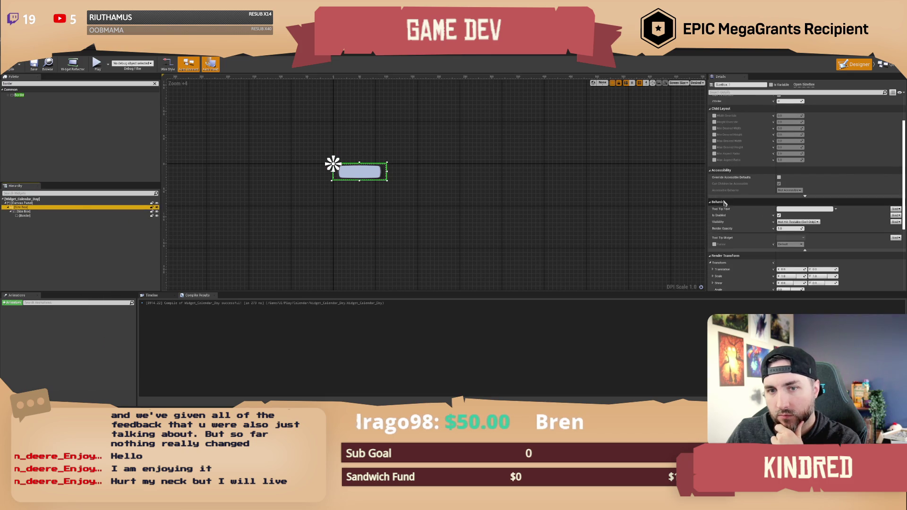
{"action": "key", "text": "ctrl+z"}
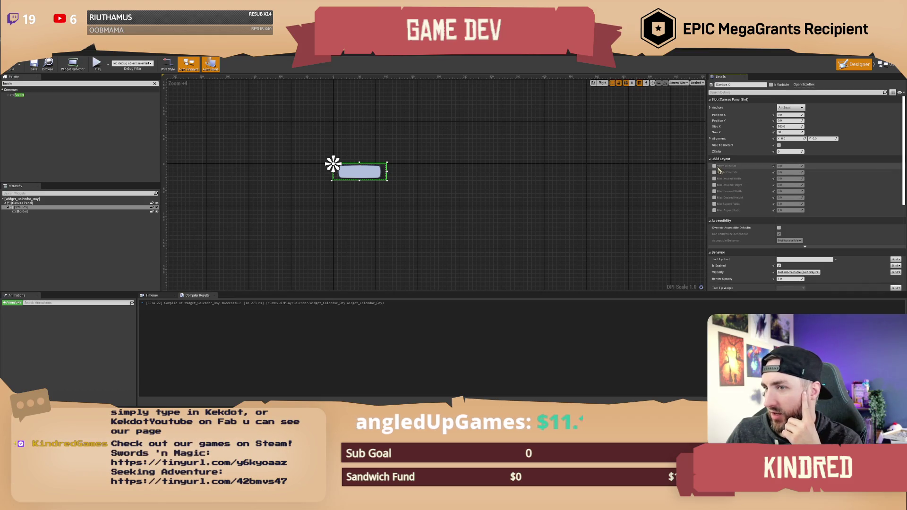
Step: Try the Size Box width and height overrides, then switch both off
{"action": "left_click", "coordinate": [714, 166]}
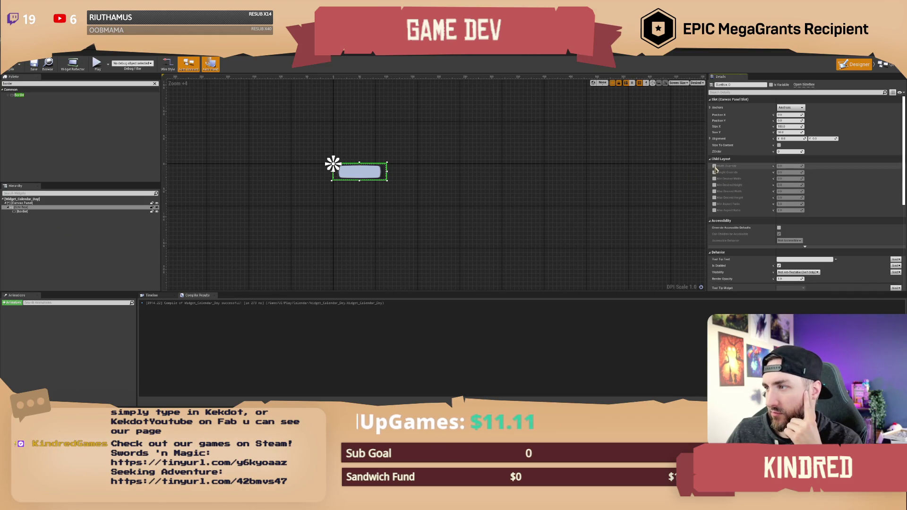
{"action": "left_click", "coordinate": [714, 172]}
{"action": "left_click_drag", "start_coordinate": [786, 166], "coordinate": [813, 167]}
{"action": "left_click", "coordinate": [807, 166]}
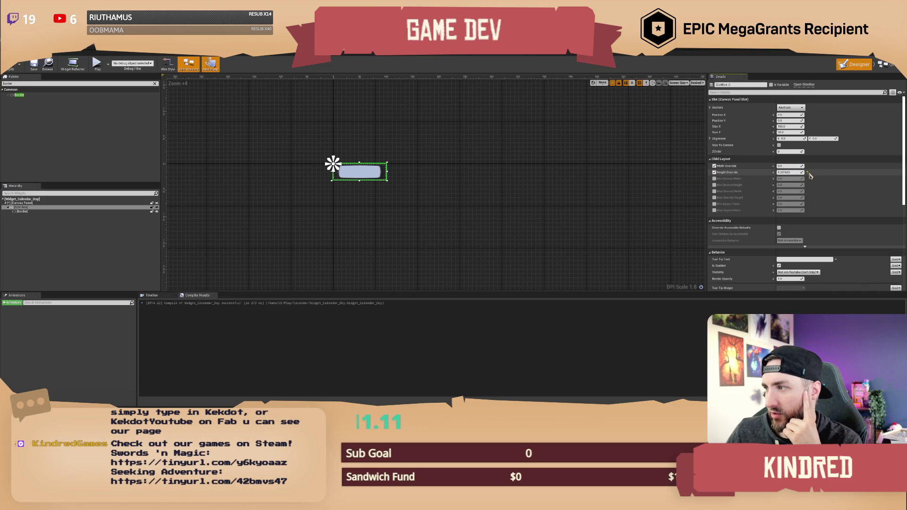
{"action": "left_click", "coordinate": [714, 172]}
{"action": "left_click", "coordinate": [714, 166]}
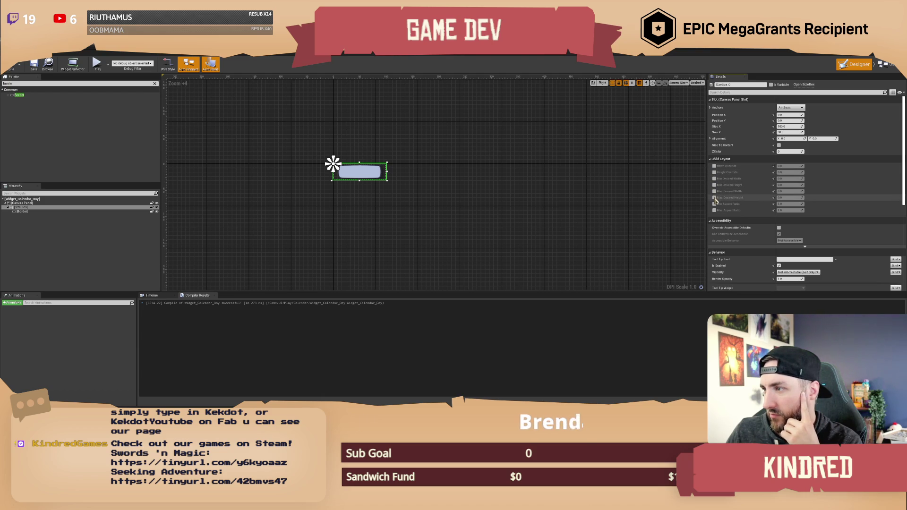
Step: Try the max desired height and width limits, then undo them
{"action": "left_click", "coordinate": [714, 198]}
{"action": "left_click", "coordinate": [714, 198]}
{"action": "left_click", "coordinate": [714, 192]}
{"action": "left_click_drag", "start_coordinate": [788, 191], "coordinate": [803, 191]}
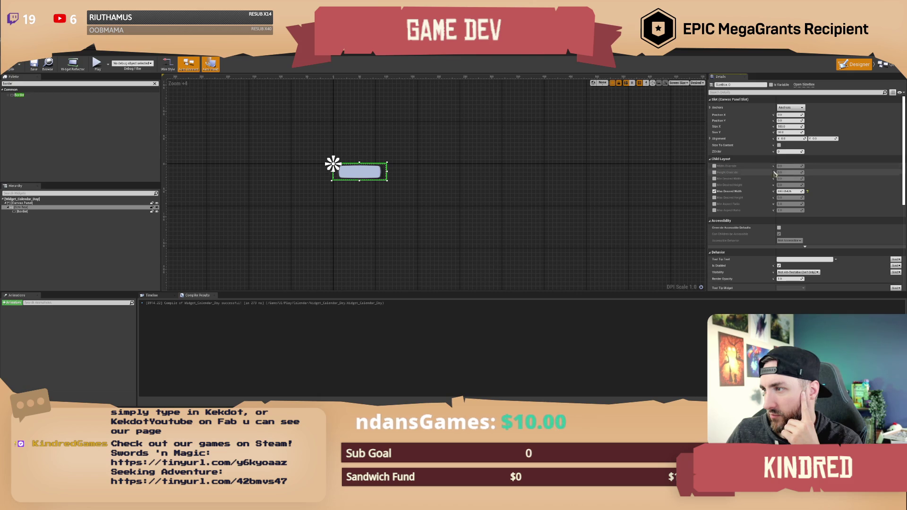
{"action": "key", "text": "ctrl+z"}
Step: Test a height override near 23.67, reset it to default, and reselect the Size Box
{"action": "left_click", "coordinate": [725, 167]}
{"action": "left_click", "coordinate": [714, 172]}
{"action": "left_click", "coordinate": [714, 166]}
{"action": "left_click_drag", "start_coordinate": [788, 172], "coordinate": [798, 172]}
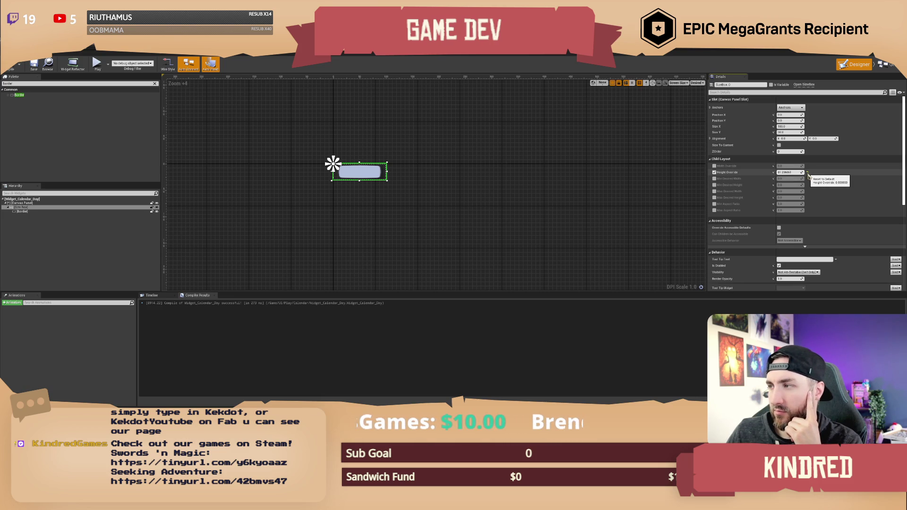
{"action": "left_click", "coordinate": [807, 173]}
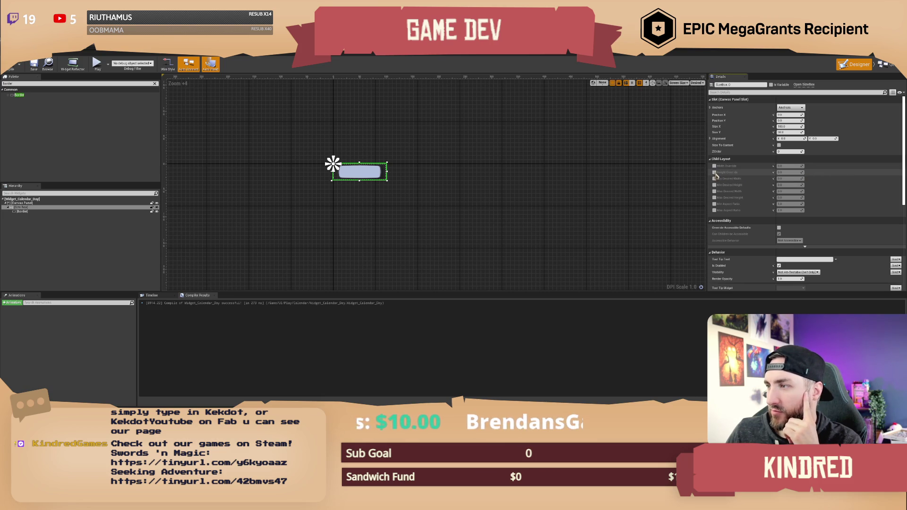
{"action": "left_click", "coordinate": [444, 205]}
{"action": "left_click", "coordinate": [386, 184]}
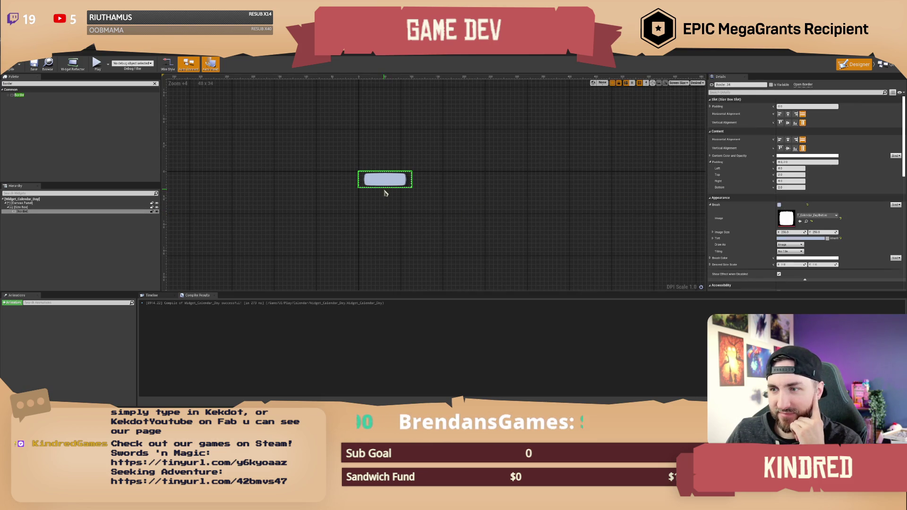
Step: Replace the Size Box with a Border, set its Size Y to 100, and recompile
{"action": "left_click_drag", "start_coordinate": [385, 187], "coordinate": [385, 211]}
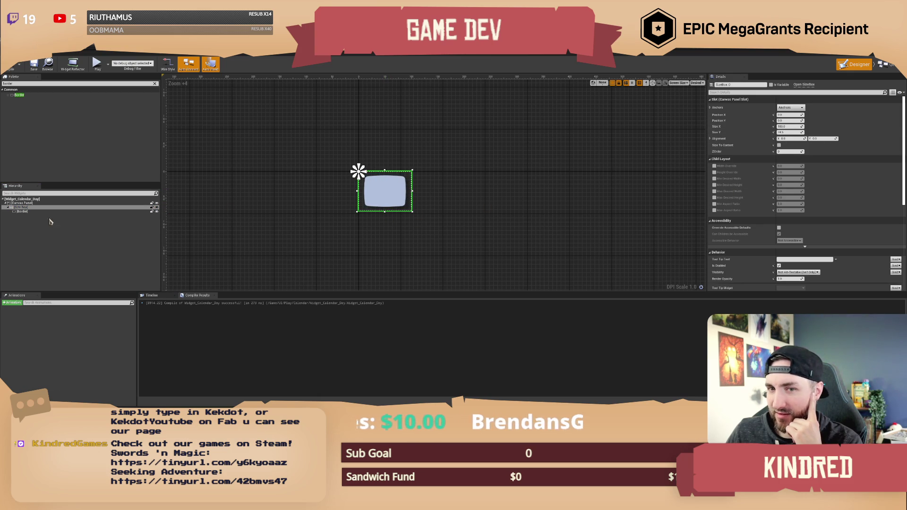
{"action": "right_click", "coordinate": [23, 209]}
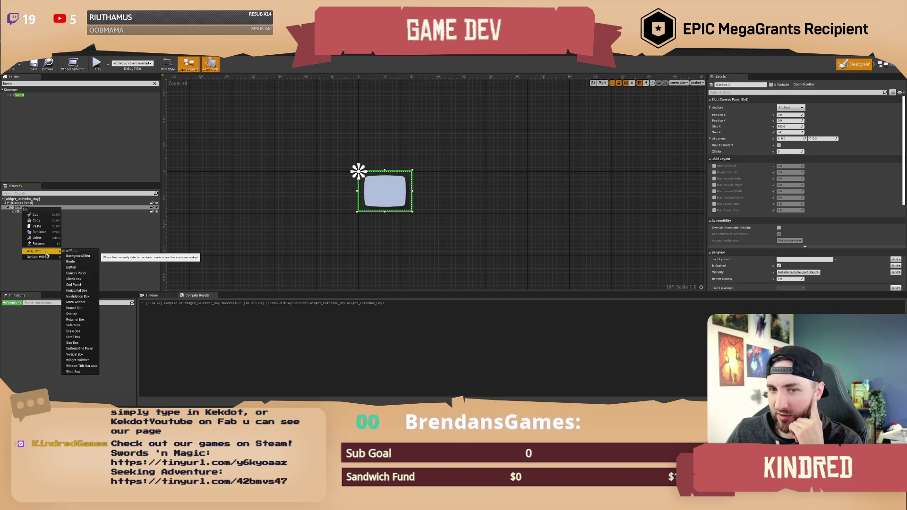
{"action": "mouse_move", "coordinate": [49, 258]}
{"action": "left_click", "coordinate": [81, 261]}
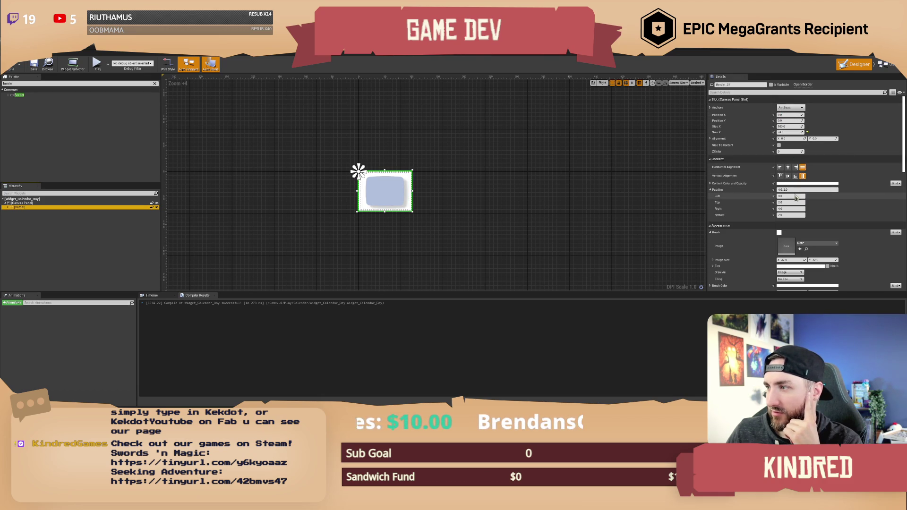
{"action": "left_click_drag", "start_coordinate": [784, 133], "coordinate": [786, 132]}
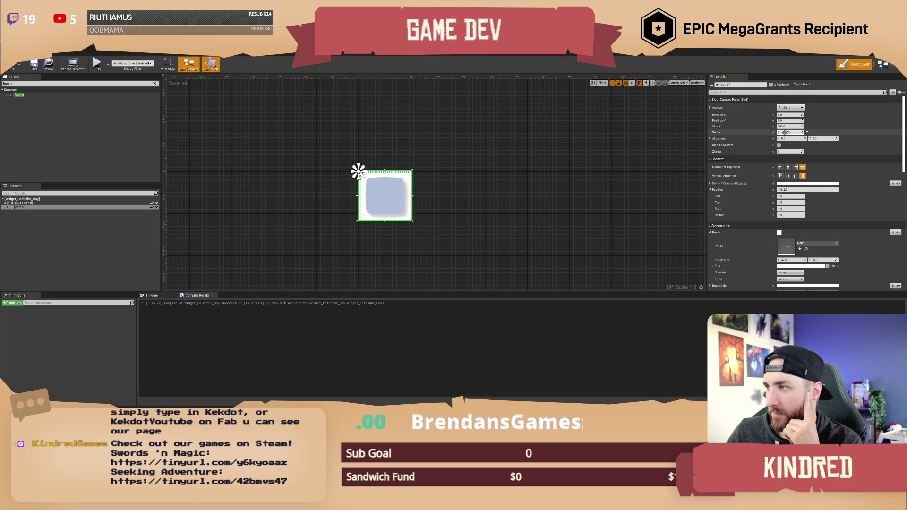
{"action": "left_click", "coordinate": [798, 132]}
{"action": "key", "text": "Return"}
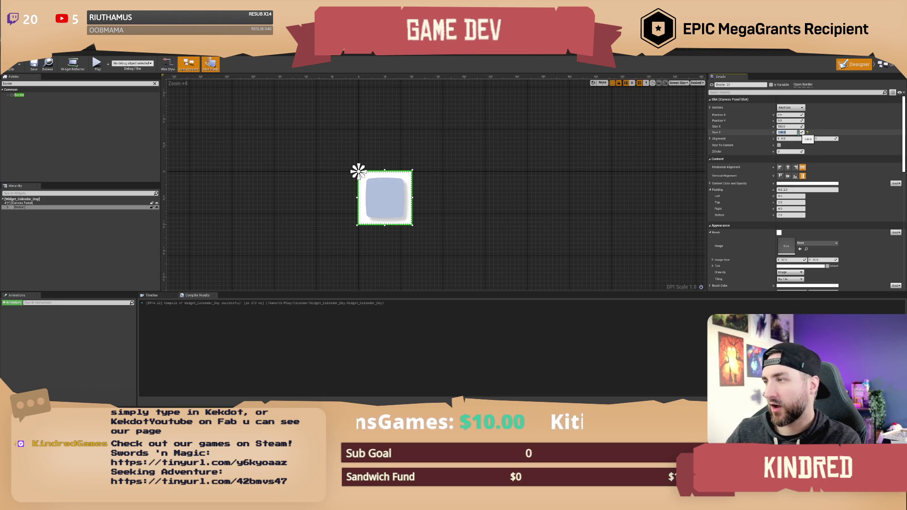
{"action": "left_click", "coordinate": [38, 68]}
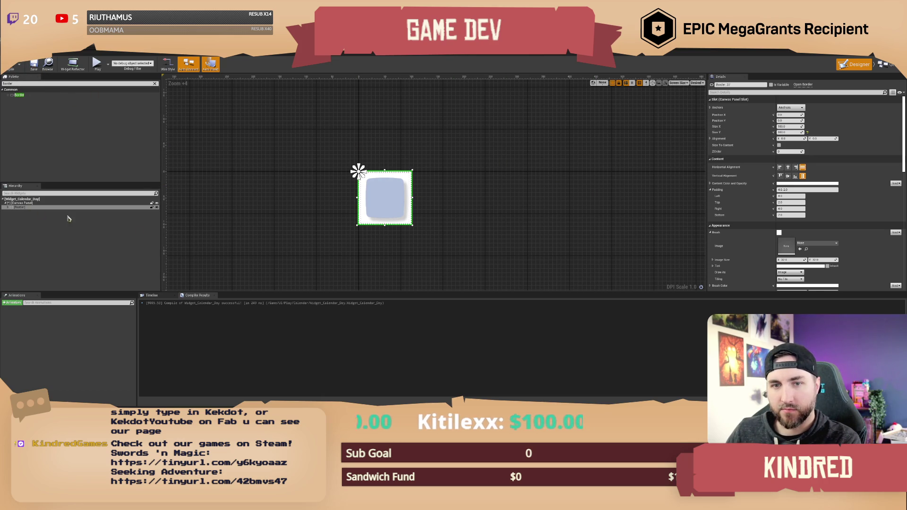
Step: Replace the outer Border with its child Border and recompile
{"action": "left_click", "coordinate": [8, 207]}
{"action": "left_click", "coordinate": [22, 211]}
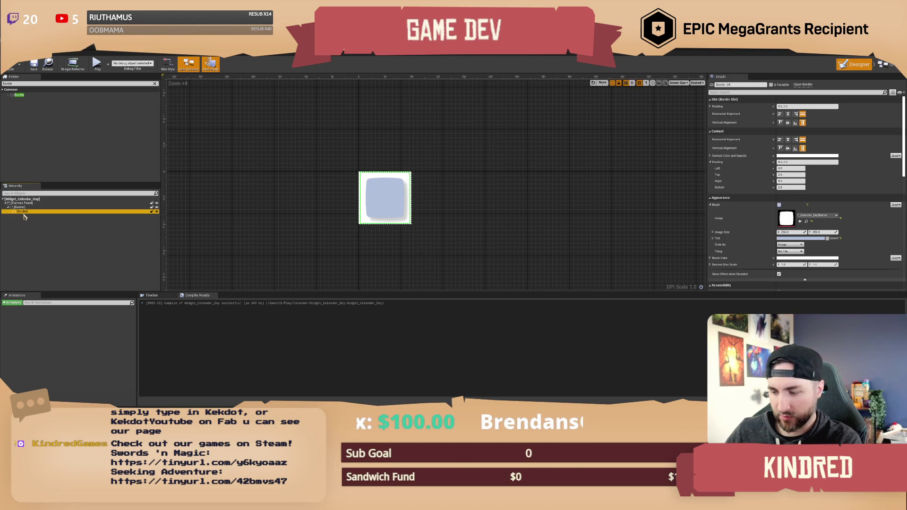
{"action": "left_click", "coordinate": [19, 207]}
{"action": "right_click", "coordinate": [25, 208]}
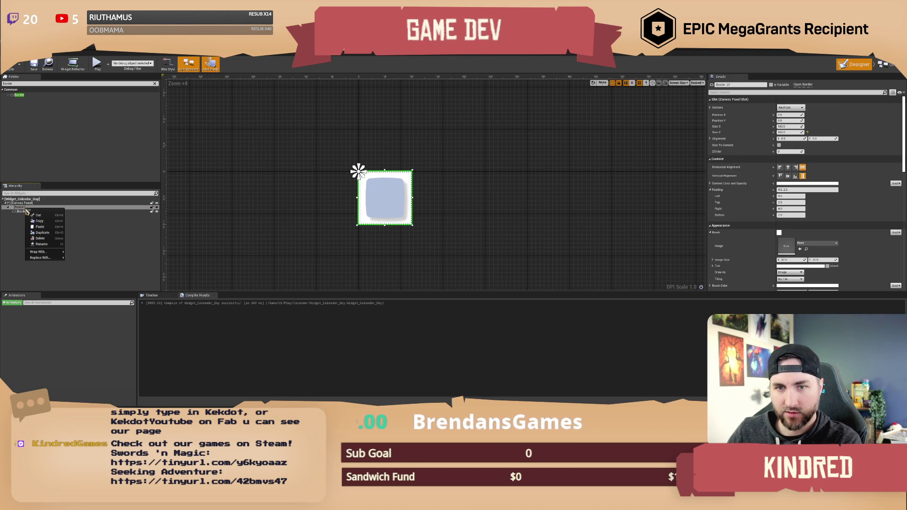
{"action": "mouse_move", "coordinate": [46, 252]}
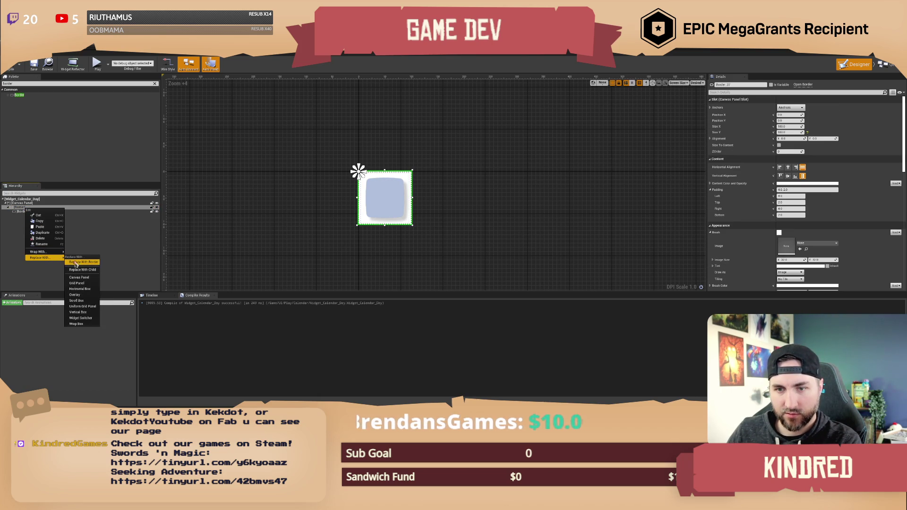
{"action": "left_click", "coordinate": [82, 269]}
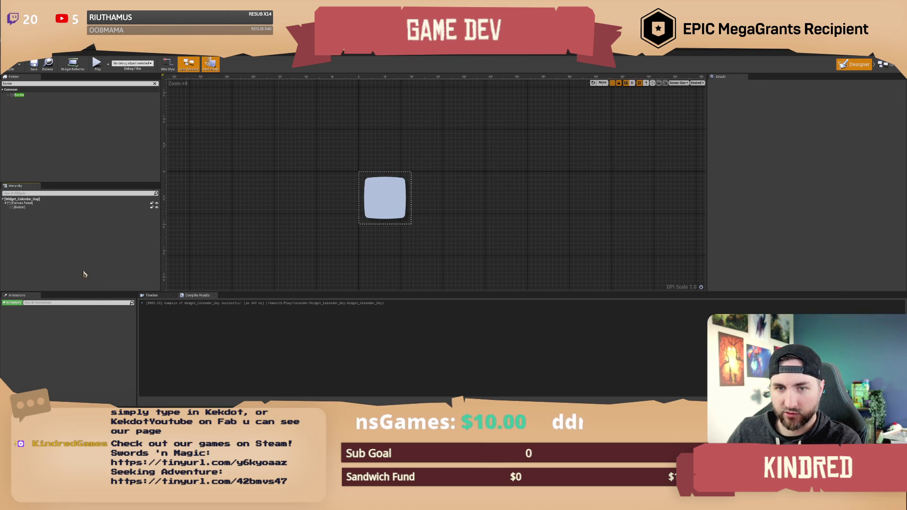
{"action": "left_click", "coordinate": [11, 66]}
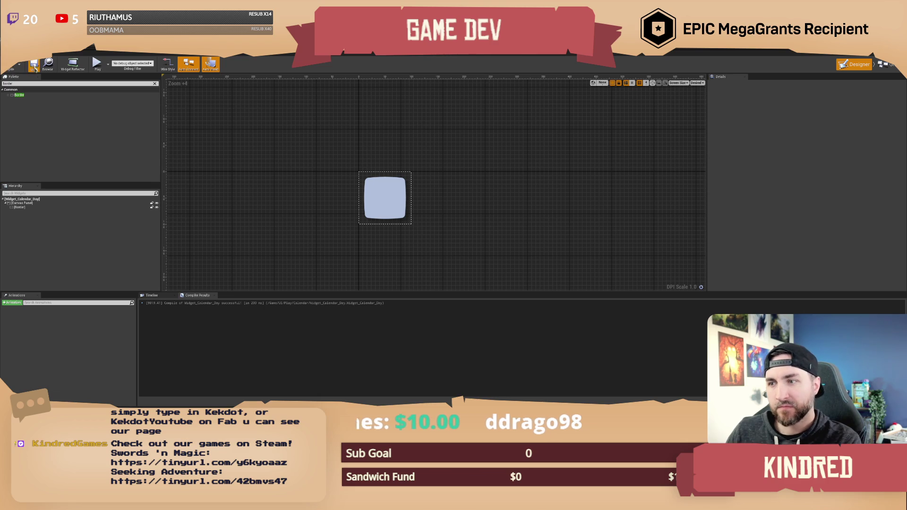
Step: Drop a Widget Calendar Day tile, found via 'calenda', into the Uniform Grid Panel, then switch to Chrome
{"action": "key", "text": "ctrl+Tab"}
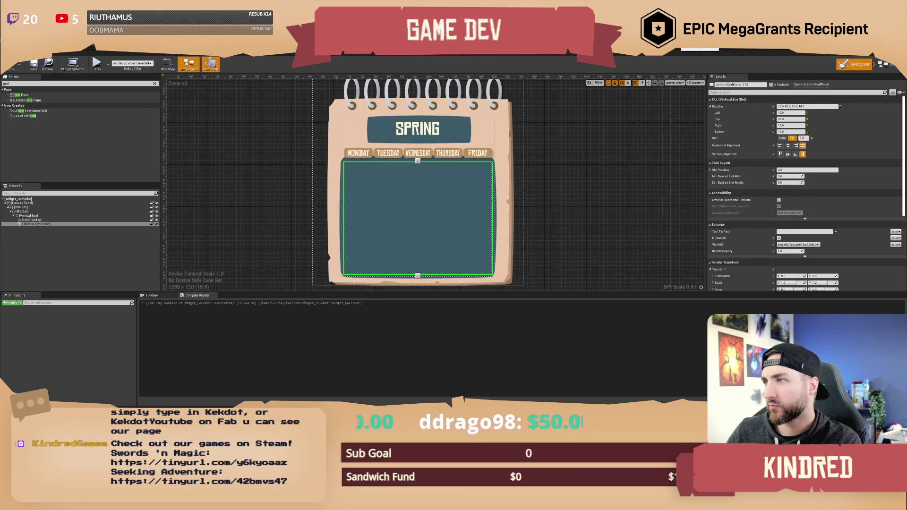
{"action": "key", "text": "ctrl+Tab"}
{"action": "key", "text": "ctrl+Tab"}
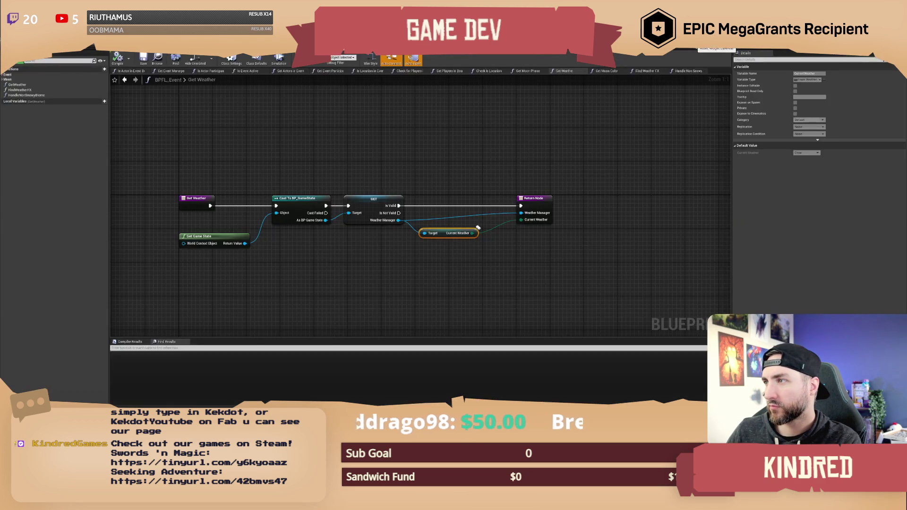
{"action": "left_click", "coordinate": [3, 83]}
{"action": "key", "text": "BackSpace"}
{"action": "key", "text": "BackSpace"}
{"action": "key", "text": "BackSpace"}
{"action": "type", "text": "calenda"}
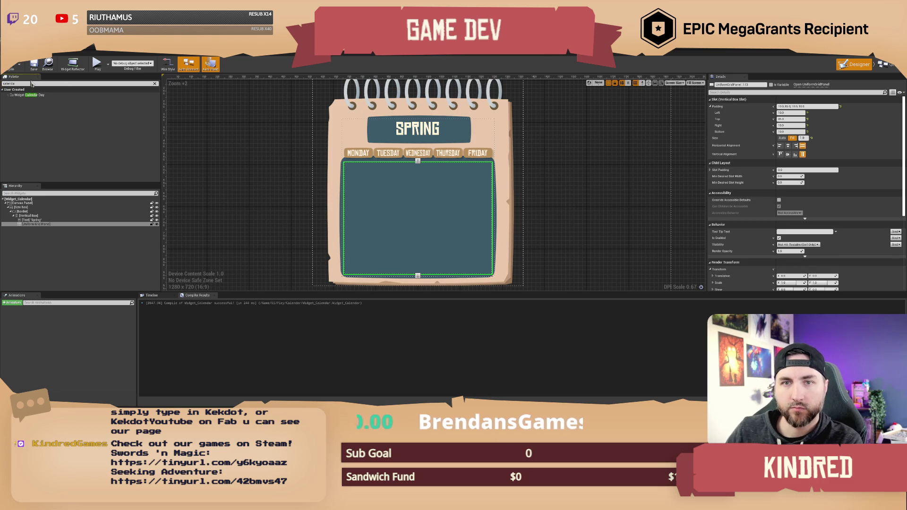
{"action": "left_click_drag", "start_coordinate": [56, 110], "coordinate": [42, 229]}
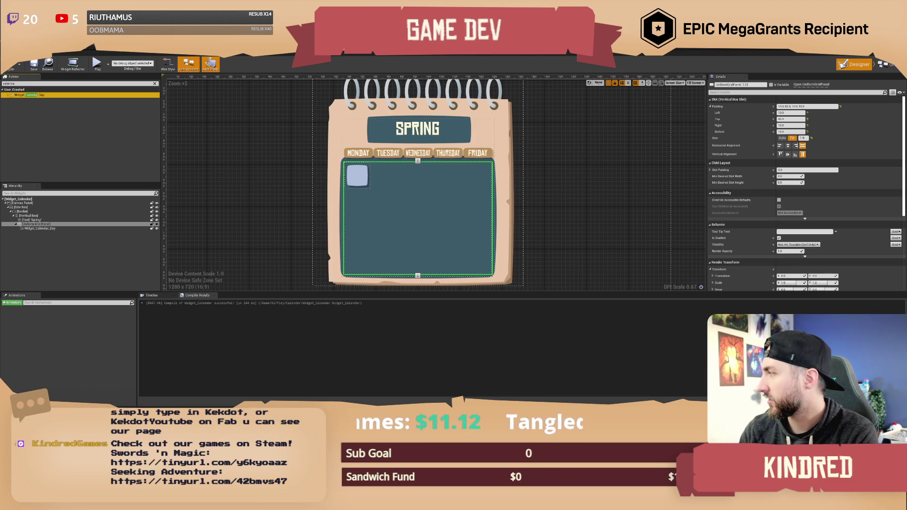
{"action": "key", "text": "alt+Tab"}
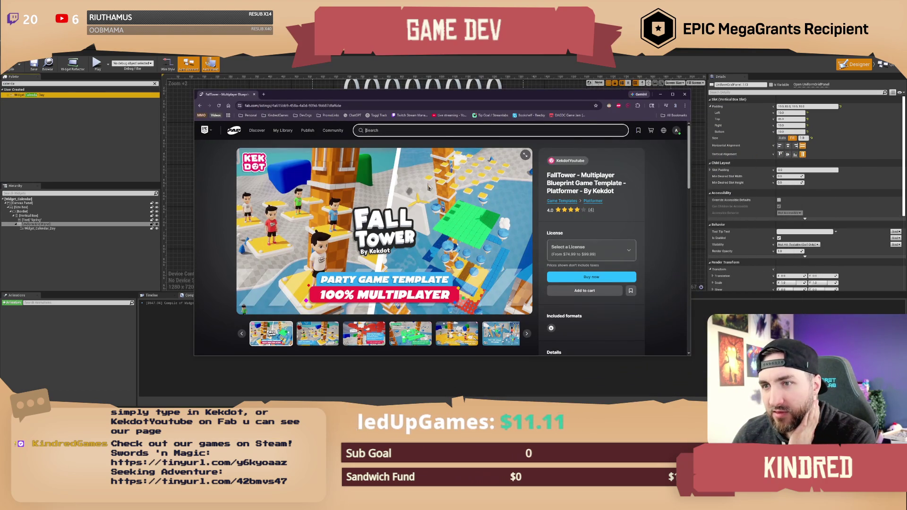
Step: Maximize the browser and view the second and third FallTower gallery screenshots
{"action": "left_click_drag", "start_coordinate": [406, 99], "coordinate": [392, 95]}
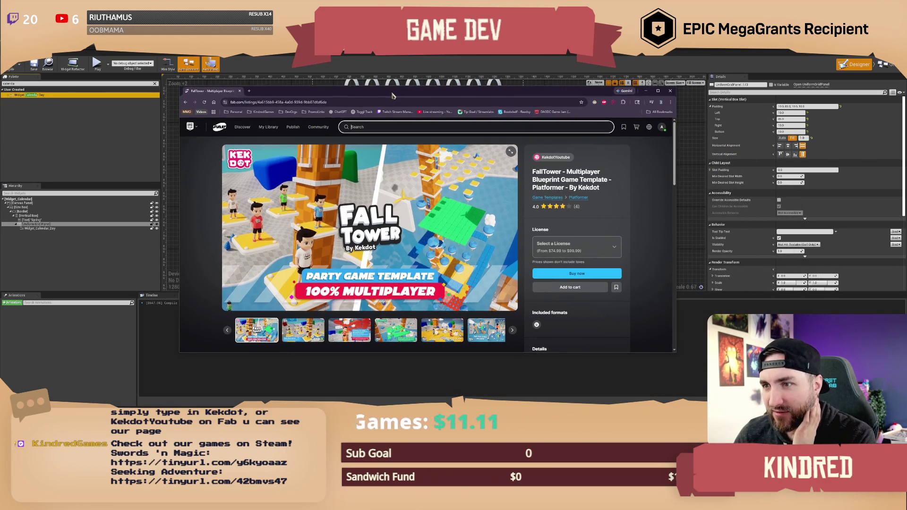
{"action": "double_click", "coordinate": [392, 96]}
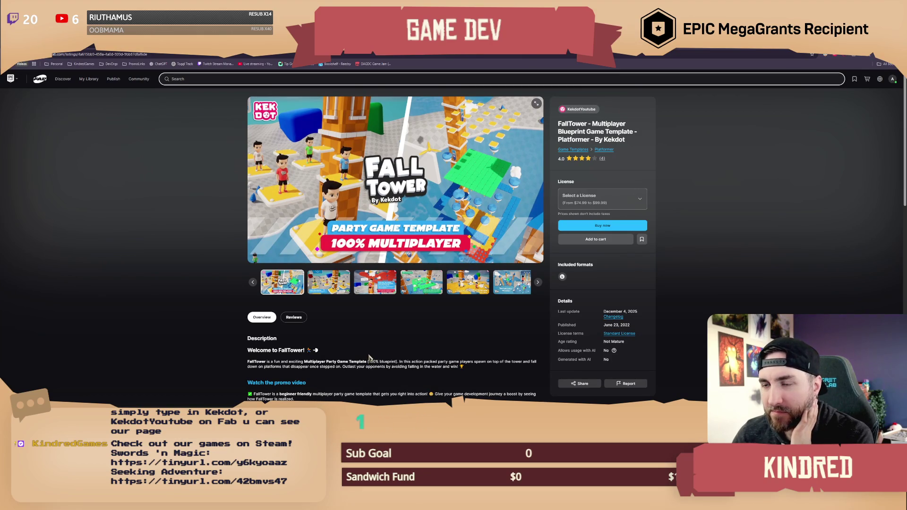
{"action": "left_click", "coordinate": [338, 289]}
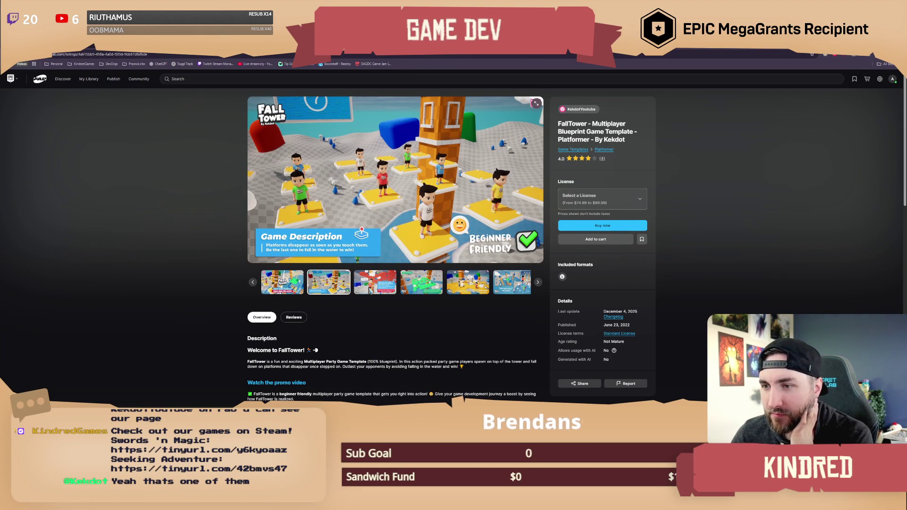
{"action": "left_click", "coordinate": [370, 290]}
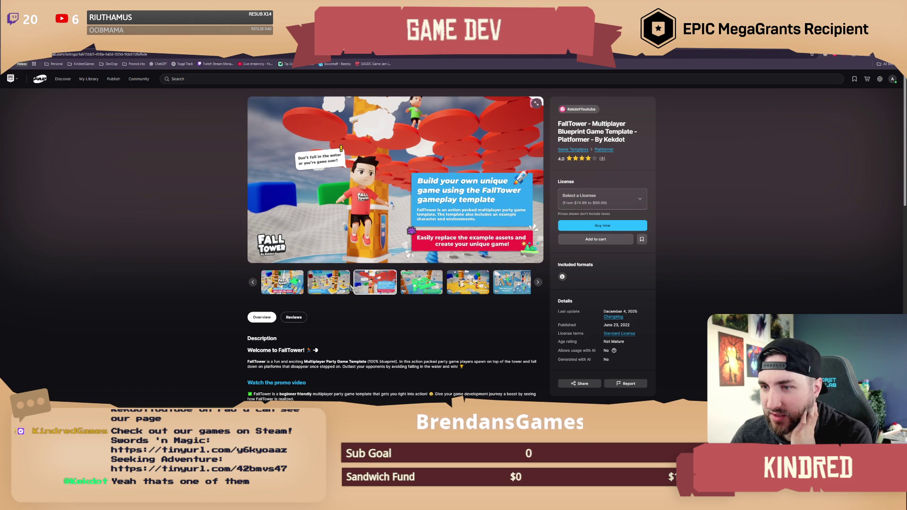
{"action": "left_click", "coordinate": [346, 288]}
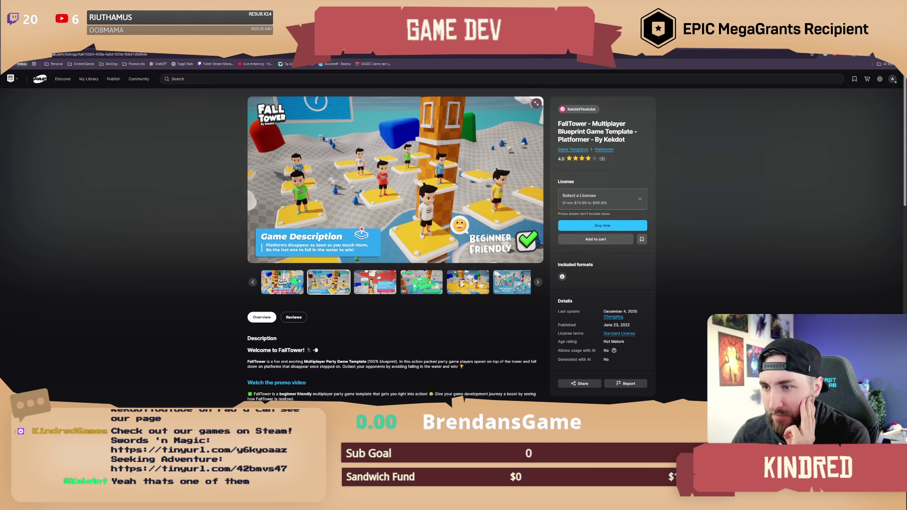
{"action": "left_click", "coordinate": [370, 286]}
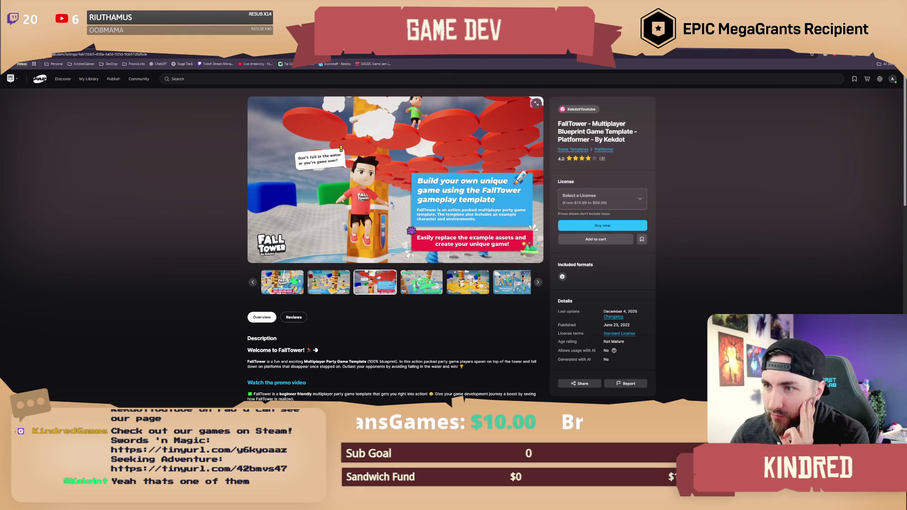
Step: Advance the gallery to the blueprint code slide, then open the seller's product page
{"action": "left_click", "coordinate": [430, 284]}
{"action": "left_click", "coordinate": [438, 286]}
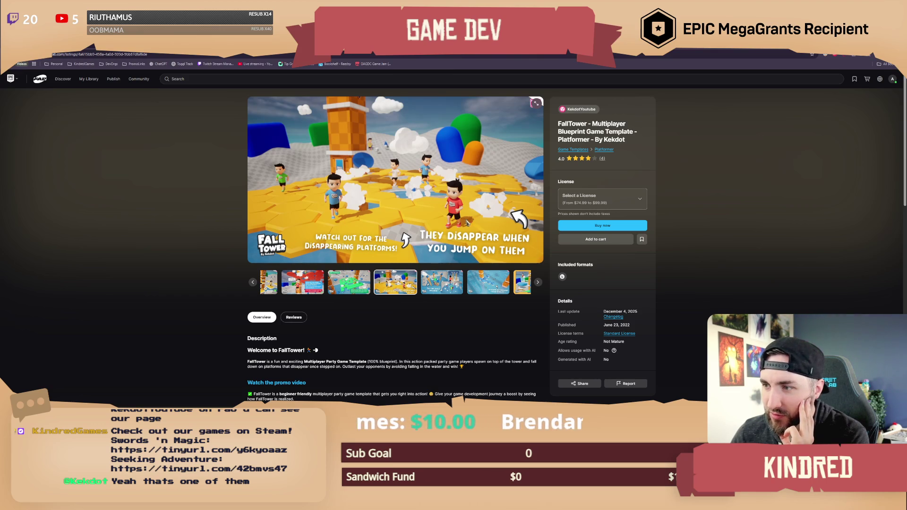
{"action": "left_click", "coordinate": [440, 289]}
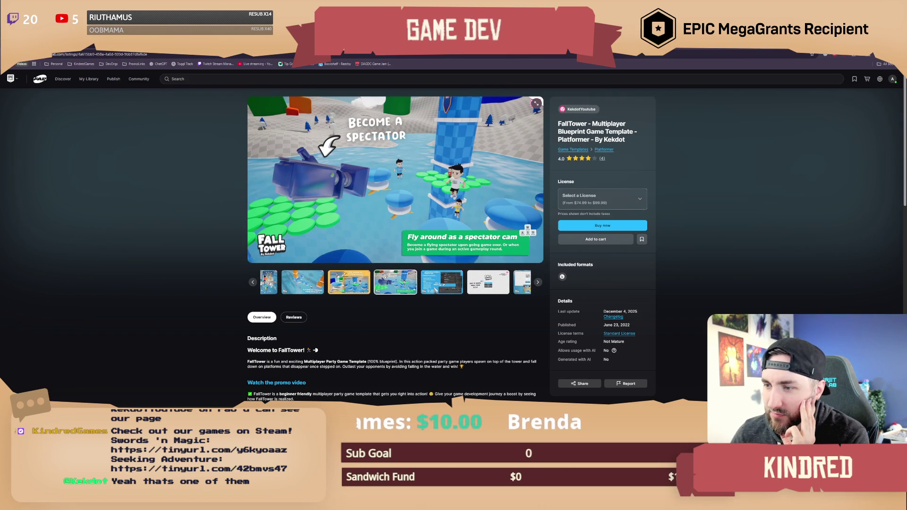
{"action": "left_click", "coordinate": [431, 290]}
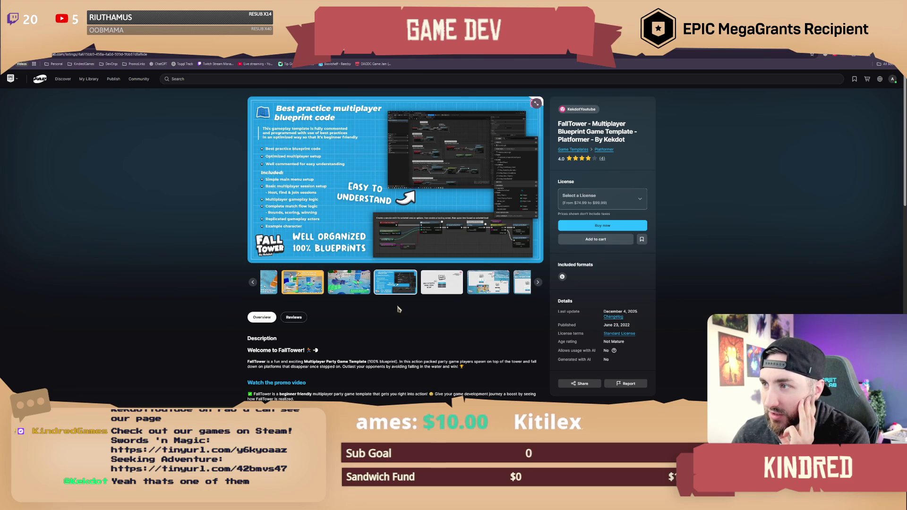
{"action": "left_click", "coordinate": [585, 111]}
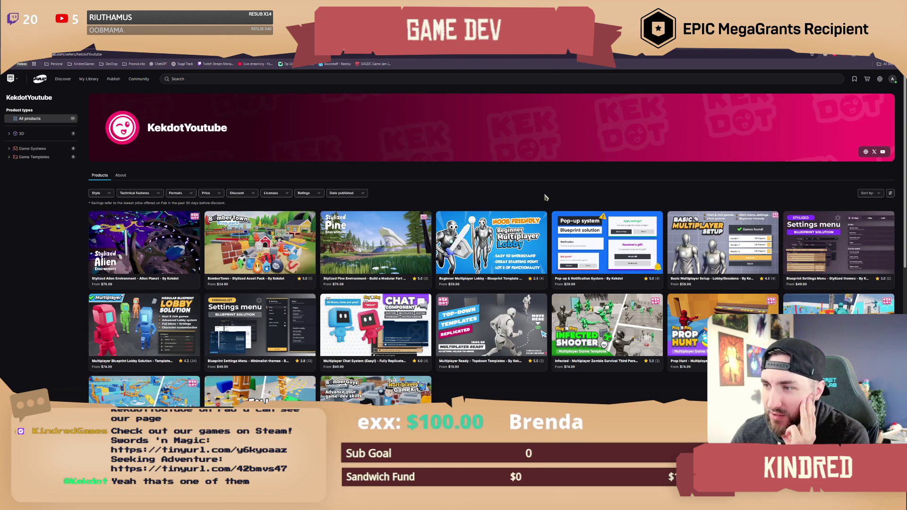
{"action": "scroll", "coordinate": [549, 197], "scroll_direction": "down", "scroll_amount": 1}
{"action": "scroll", "coordinate": [549, 197], "scroll_direction": "down", "scroll_amount": 2}
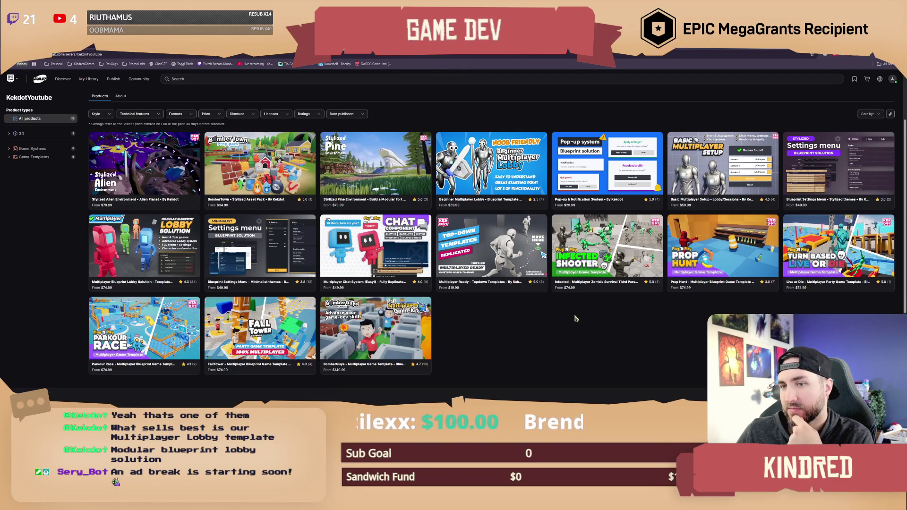
{"action": "scroll", "coordinate": [420, 134], "scroll_direction": "up", "scroll_amount": 2}
{"action": "scroll", "coordinate": [434, 161], "scroll_direction": "down", "scroll_amount": 3}
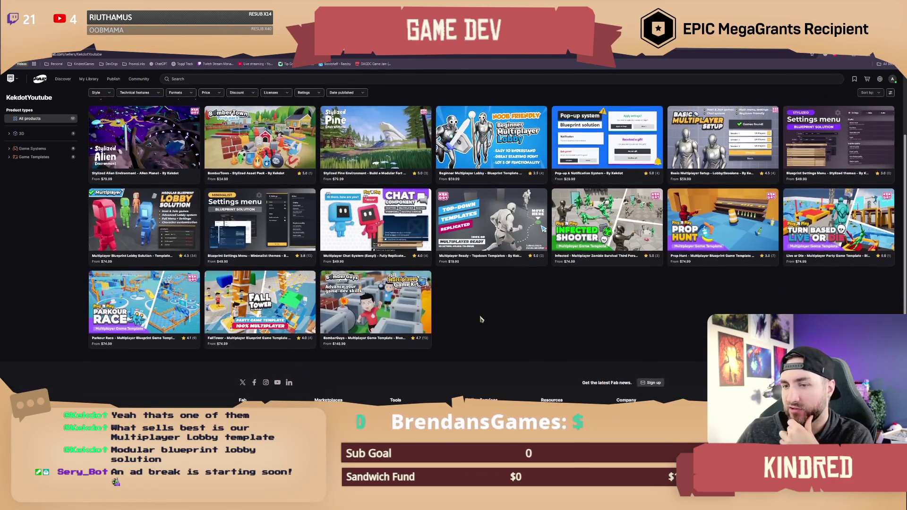
{"action": "scroll", "coordinate": [480, 320], "scroll_direction": "up", "scroll_amount": 1}
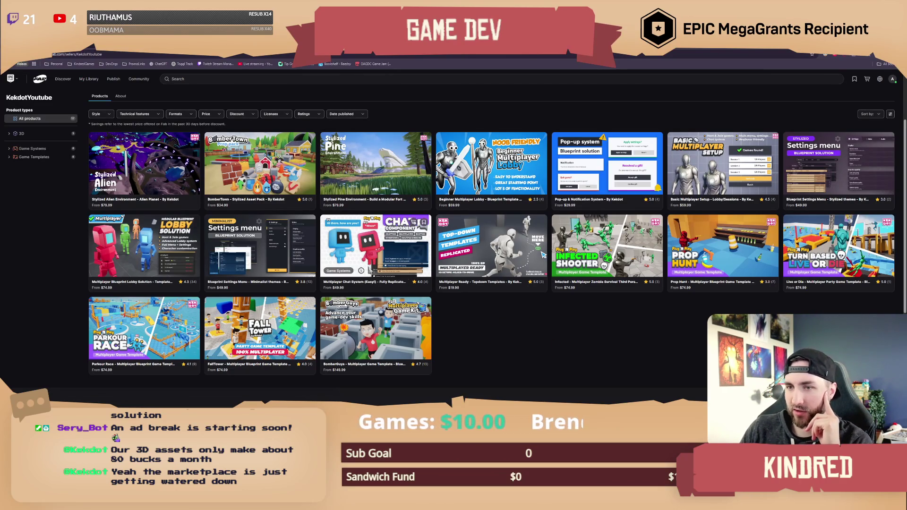
{"action": "left_click", "coordinate": [257, 185]}
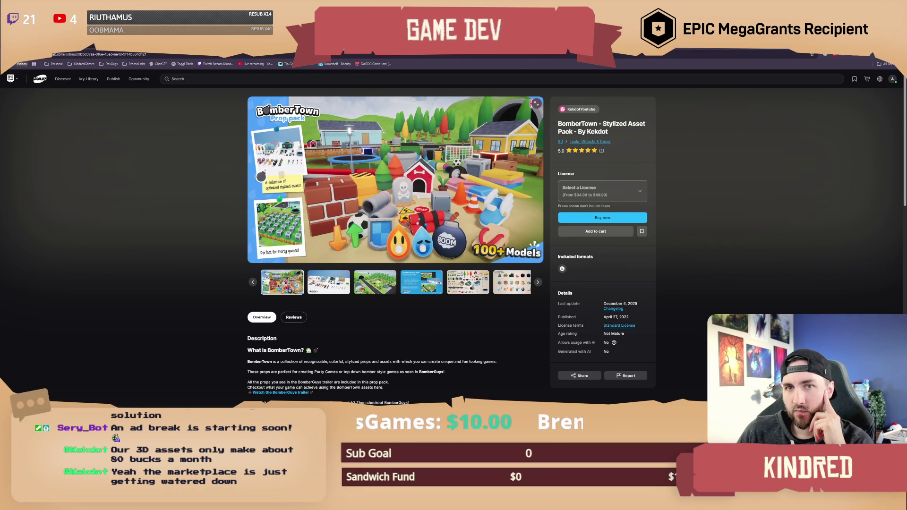
Step: Go back from the BomberTown listing to the seller's product grid with Alt+Left
{"action": "key", "text": "alt+Left"}
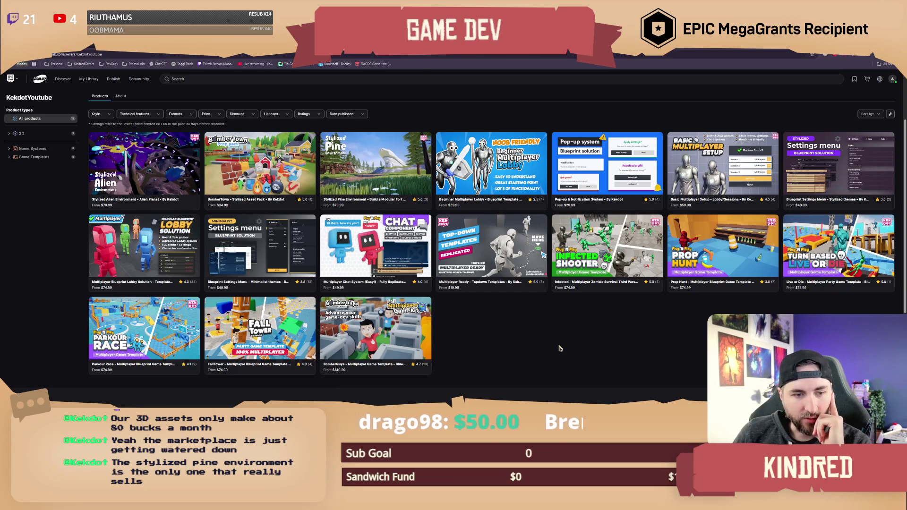
Step: Page through the Stylized Pine Environment gallery images, then switch back to Unreal Engine
{"action": "left_click", "coordinate": [385, 178]}
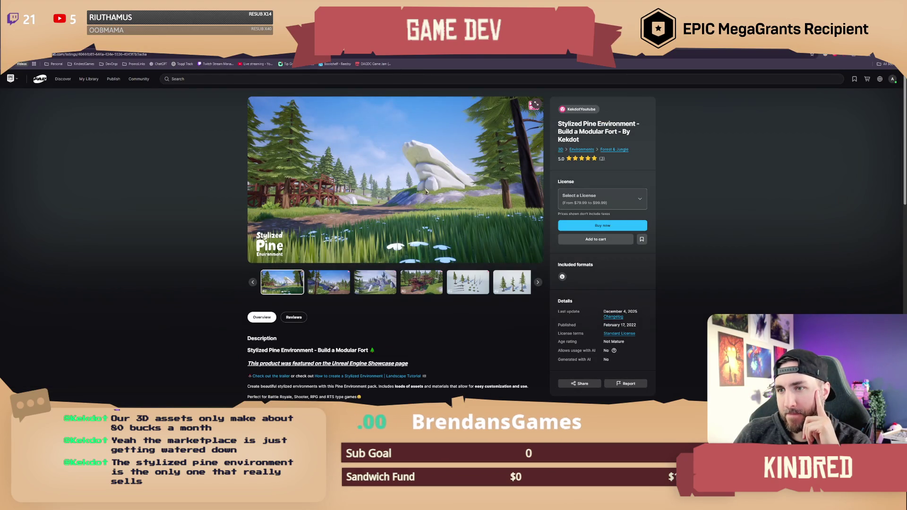
{"action": "left_click", "coordinate": [329, 281]}
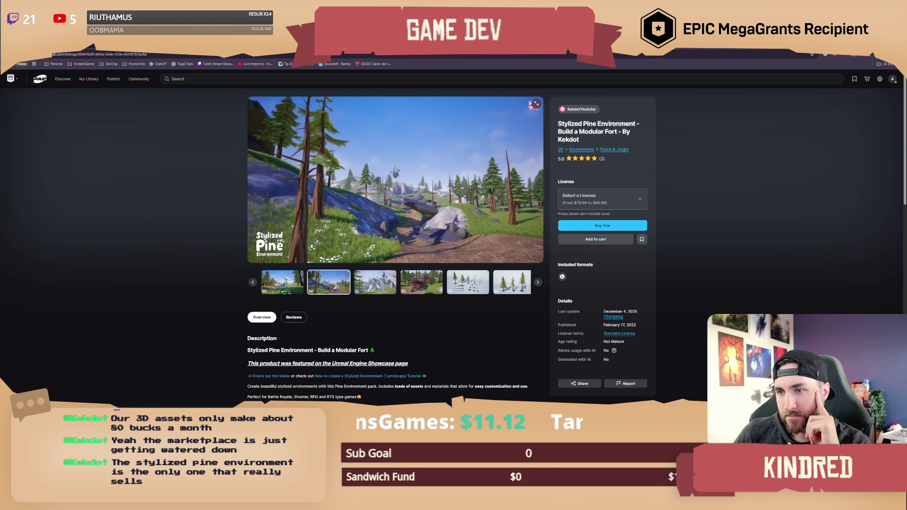
{"action": "left_click", "coordinate": [375, 282]}
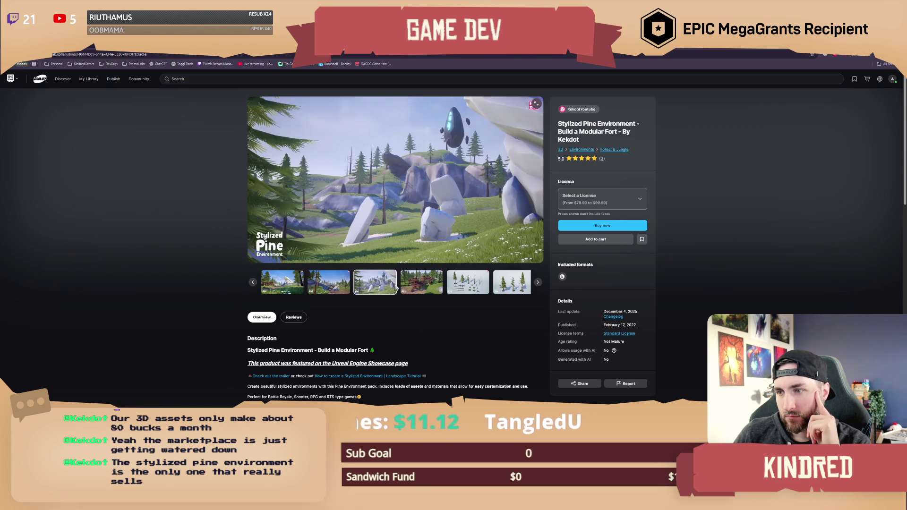
{"action": "left_click", "coordinate": [419, 288]}
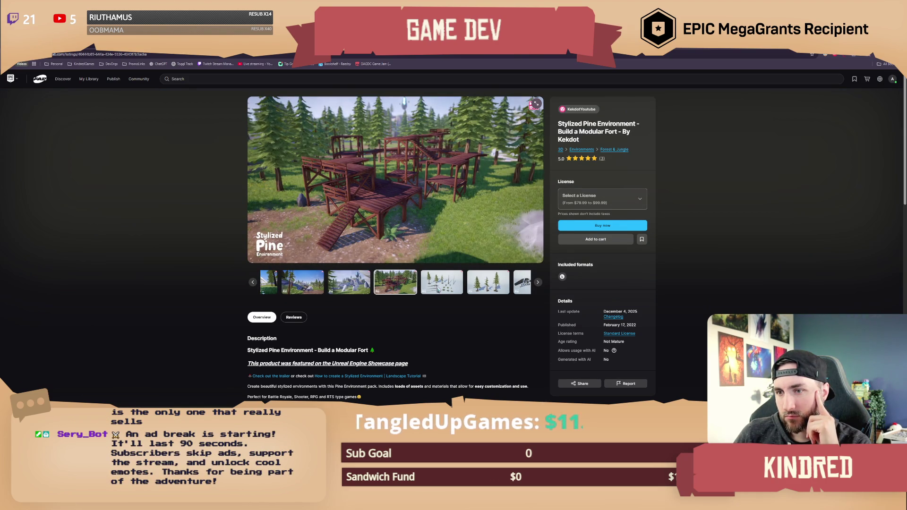
{"action": "left_click", "coordinate": [439, 288]}
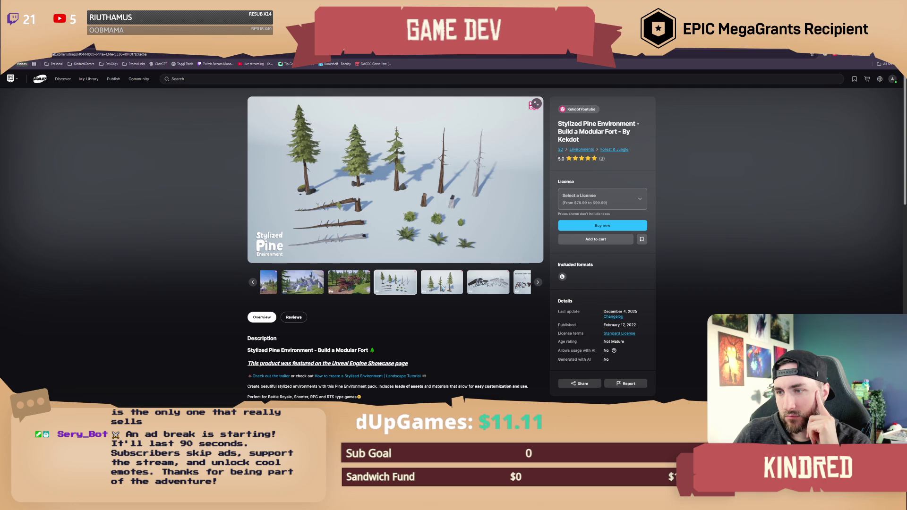
{"action": "left_click", "coordinate": [442, 286]}
{"action": "left_click", "coordinate": [441, 286]}
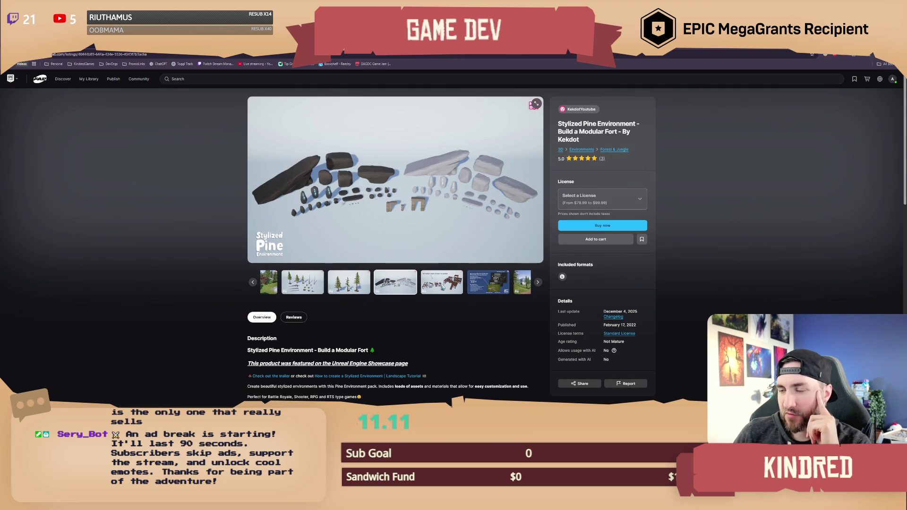
{"action": "key", "text": "alt+Tab"}
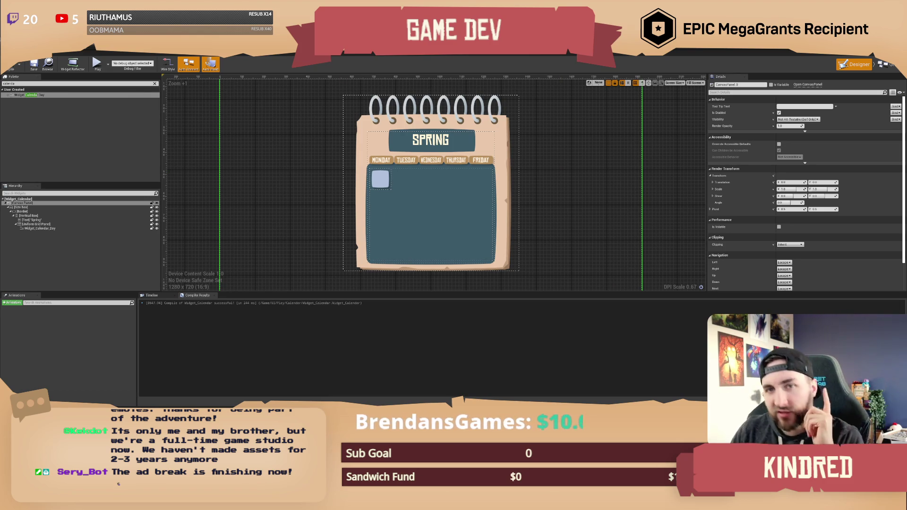
Step: Compile Widget_Calendar and open the Widget_Calendar_Day editor tab
{"action": "left_click", "coordinate": [10, 65]}
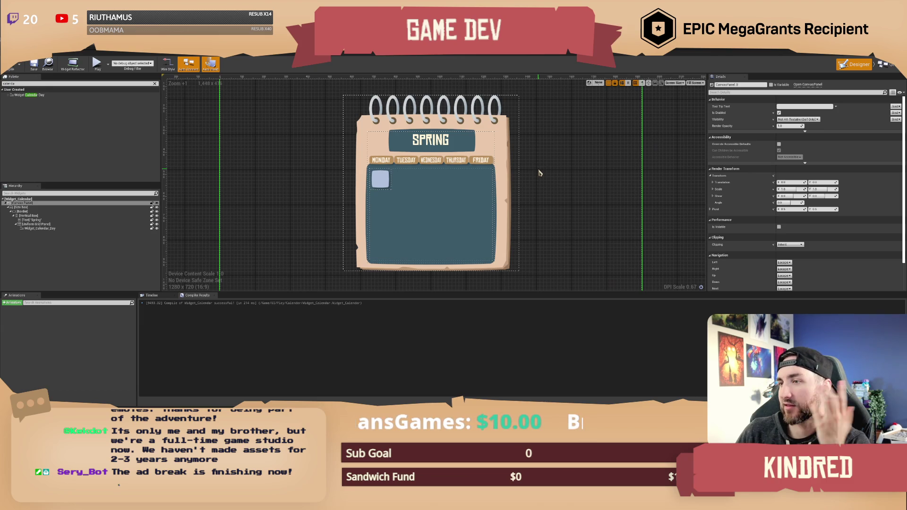
{"action": "left_click_drag", "start_coordinate": [541, 168], "coordinate": [525, 171]}
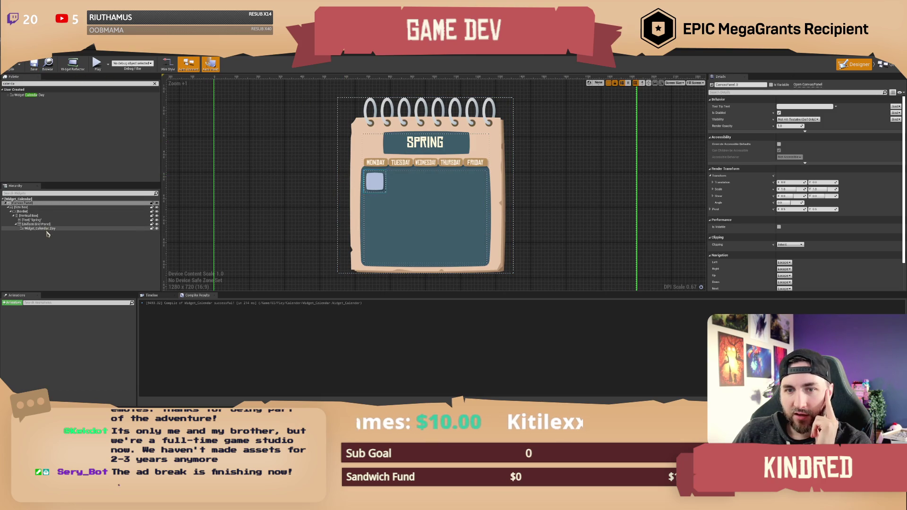
{"action": "left_click", "coordinate": [755, 50]}
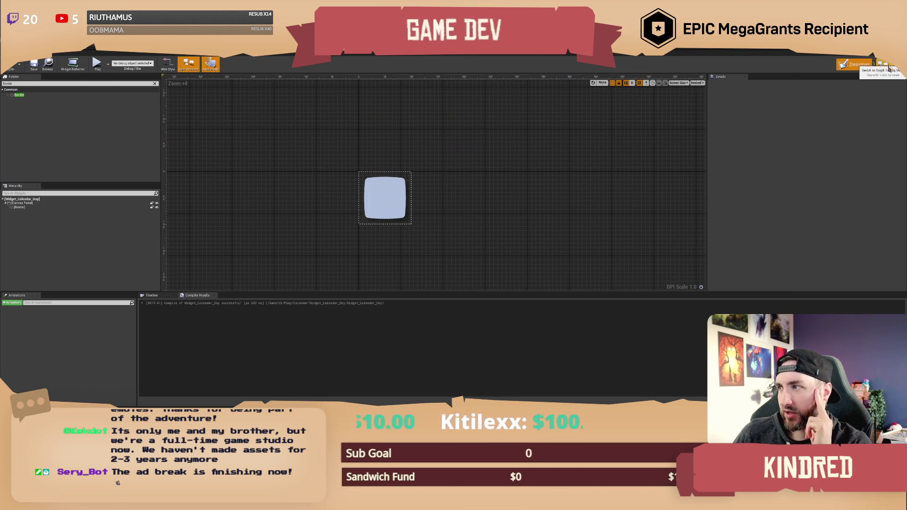
Step: Select the day tile's Border in the Designer and tick Is Variable
{"action": "left_click", "coordinate": [882, 64]}
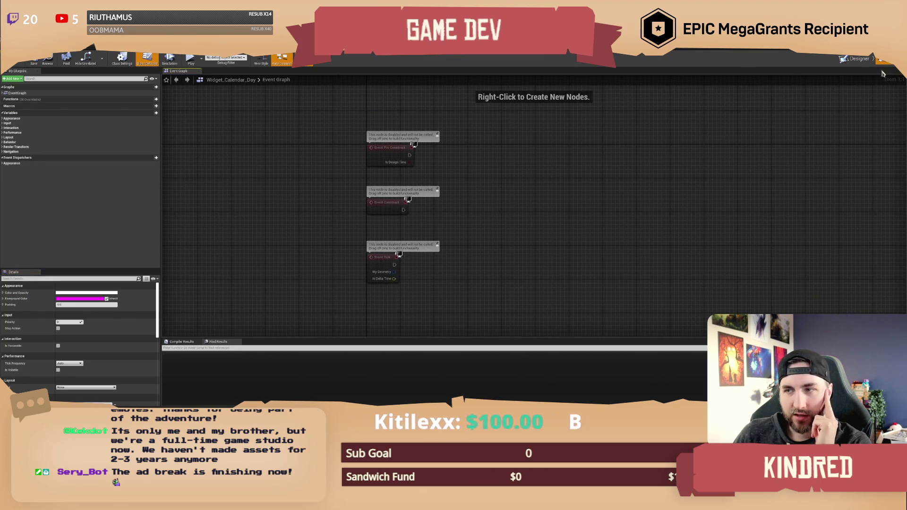
{"action": "left_click", "coordinate": [857, 59]}
{"action": "left_click", "coordinate": [20, 206]}
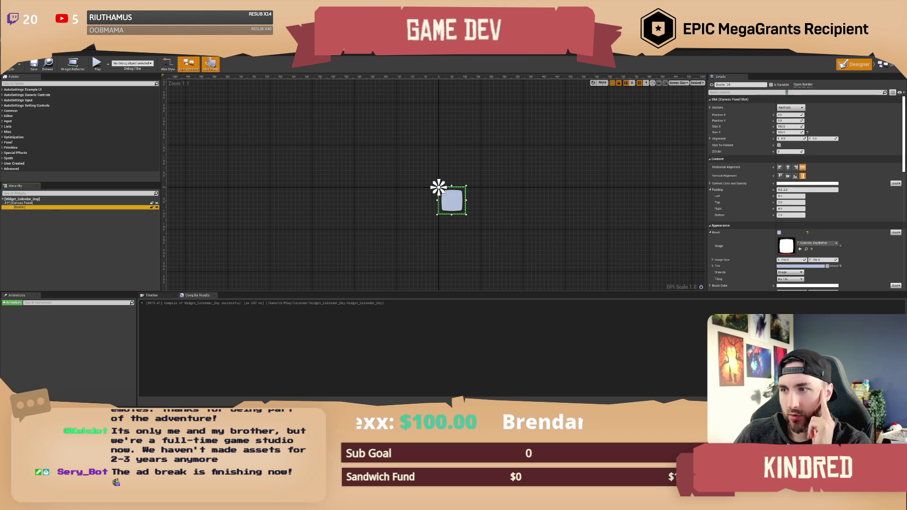
{"action": "left_click", "coordinate": [771, 85]}
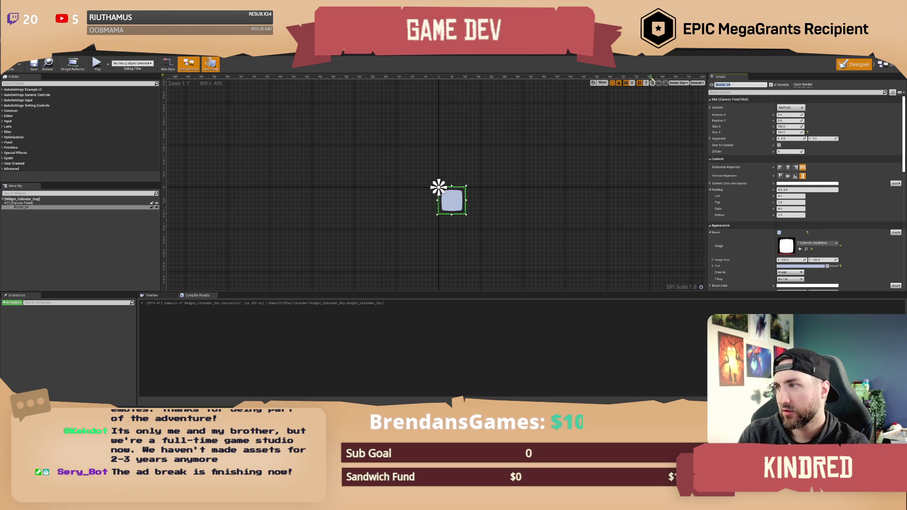
{"action": "type", "text": "Border"}
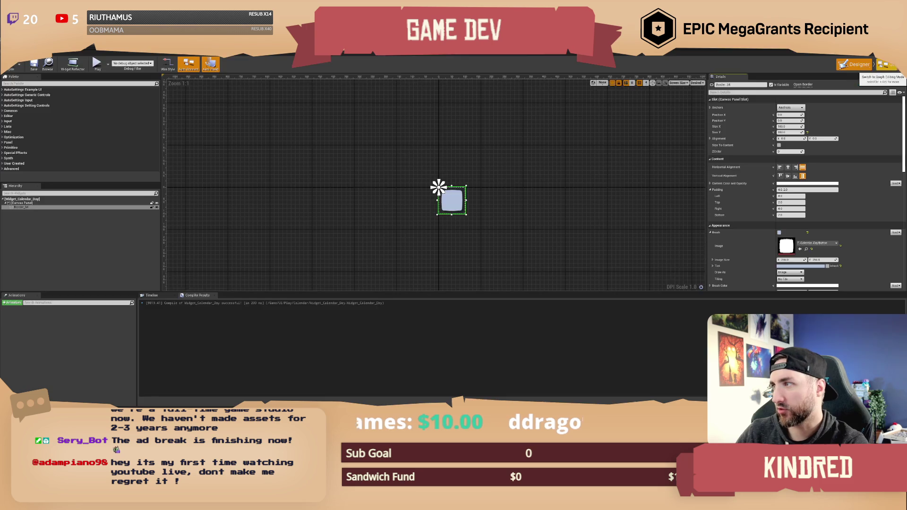
Step: Place a Border_34 reference in the Event Graph and search its pin for 'set rota'
{"action": "left_click", "coordinate": [889, 64]}
{"action": "mouse_move", "coordinate": [16, 156]}
{"action": "left_mouse_down"}
{"action": "mouse_move", "coordinate": [94, 163]}
{"action": "mouse_move", "coordinate": [389, 144]}
{"action": "mouse_move", "coordinate": [447, 151]}
{"action": "left_mouse_up"}
{"action": "type", "text": "set co"}
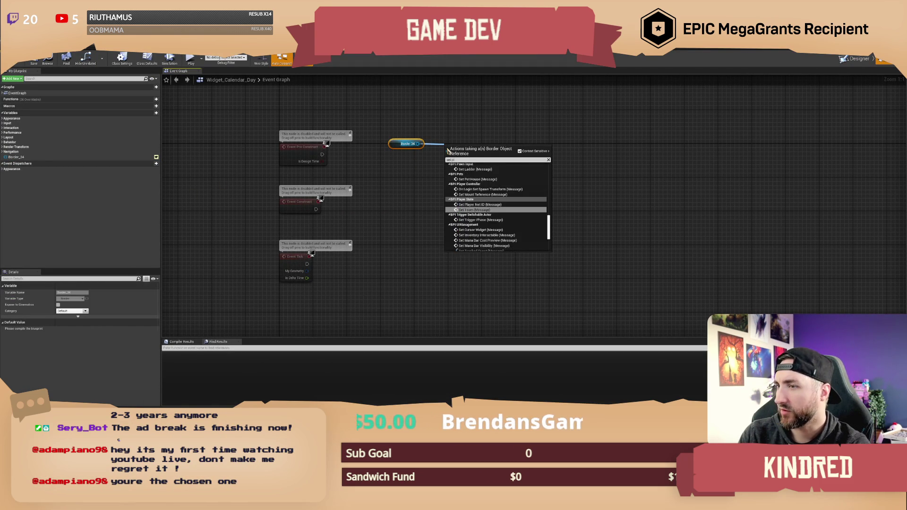
{"action": "type", "text": " rota"}
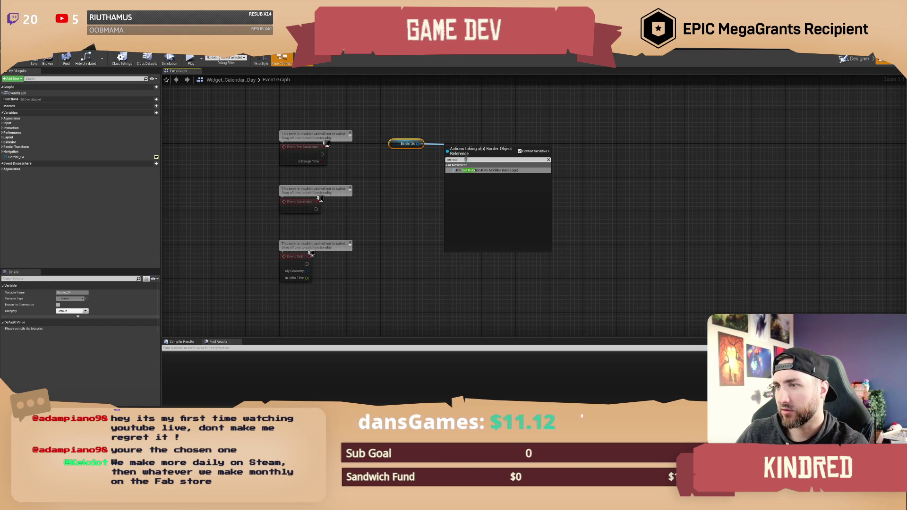
Step: Add a Set Render Transform Angle node for the border
{"action": "key", "text": "BackSpace"}
{"action": "key", "text": "BackSpace"}
{"action": "key", "text": "BackSpace"}
{"action": "key", "text": "BackSpace"}
{"action": "type", "text": "angle"}
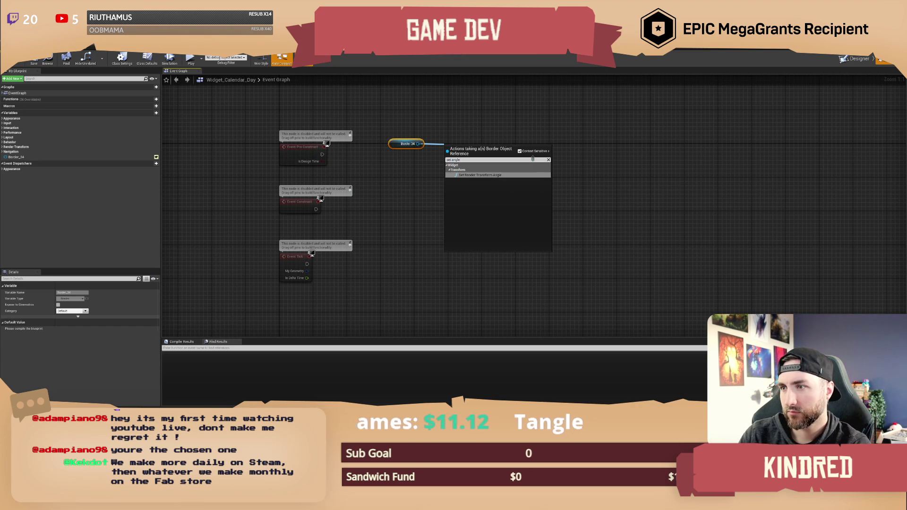
{"action": "left_click", "coordinate": [497, 174]}
{"action": "left_click_drag", "start_coordinate": [477, 144], "coordinate": [572, 135]}
Step: Feed Angle from a Random Float in Range with Min -1, driven by Event Pre Construct
{"action": "left_click_drag", "start_coordinate": [542, 160], "coordinate": [492, 185]}
{"action": "type", "text": "random float in rang"}
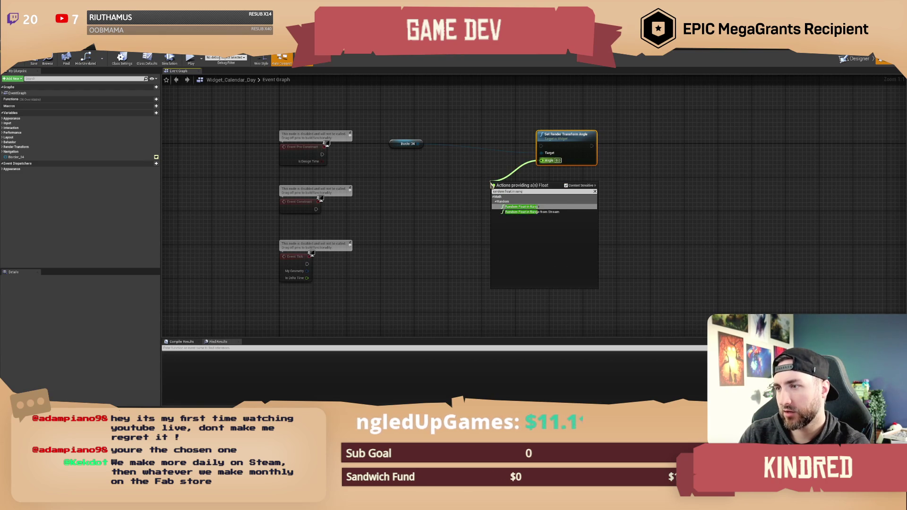
{"action": "key", "text": "Return"}
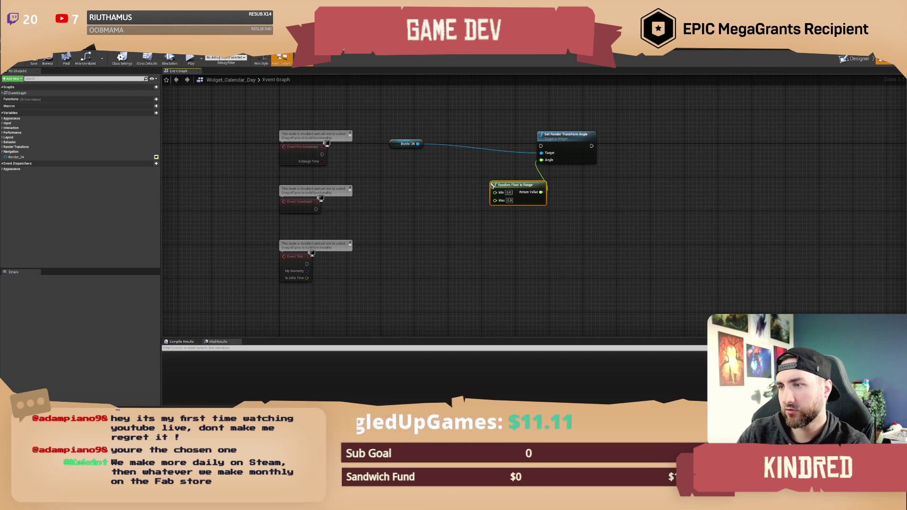
{"action": "left_click", "coordinate": [505, 230]}
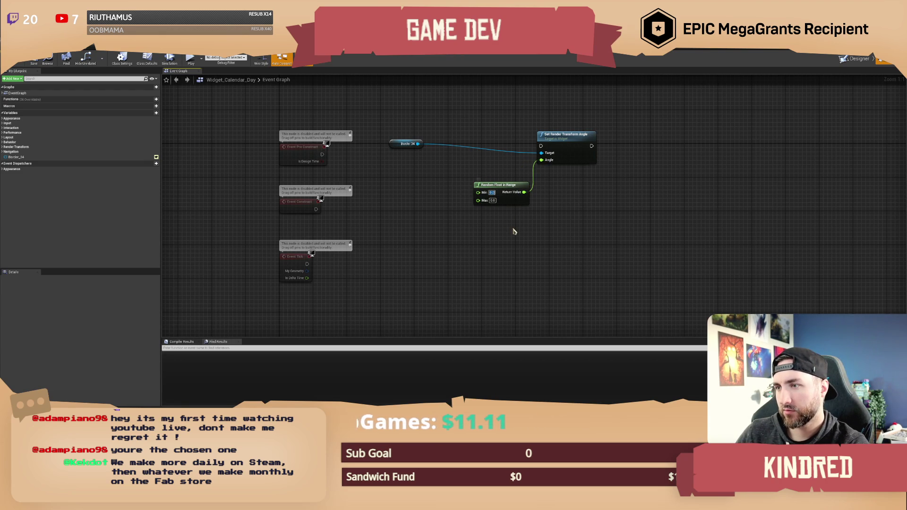
{"action": "key", "text": "BackSpace"}
{"action": "type", "text": "-1"}
{"action": "key", "text": "Tab"}
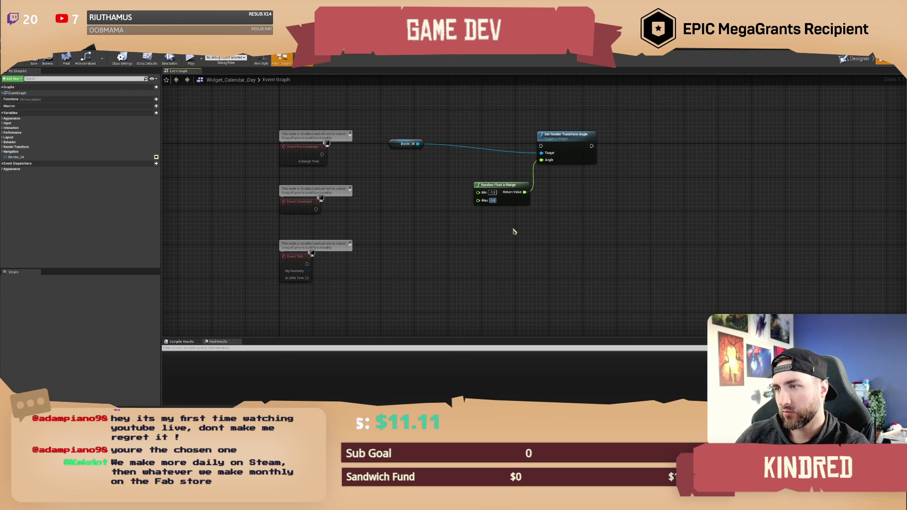
{"action": "left_click_drag", "start_coordinate": [322, 154], "coordinate": [568, 154]}
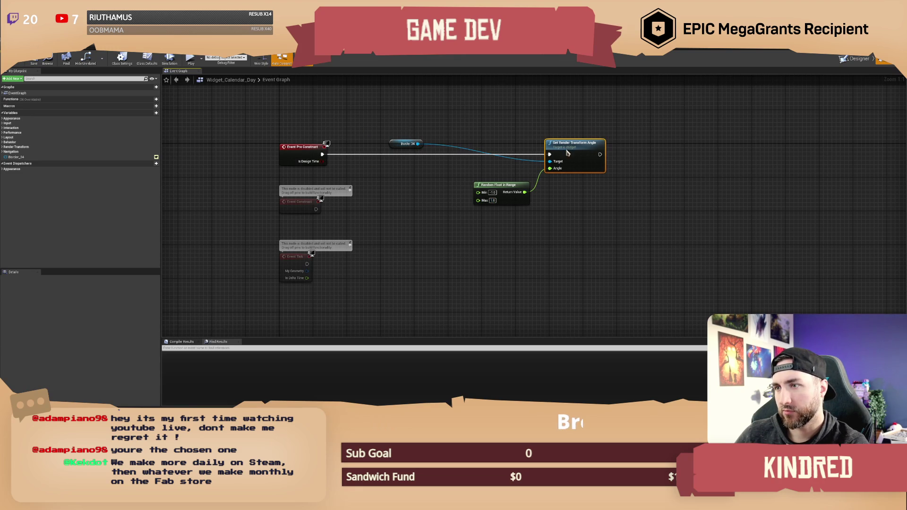
{"action": "left_click", "coordinate": [472, 123]}
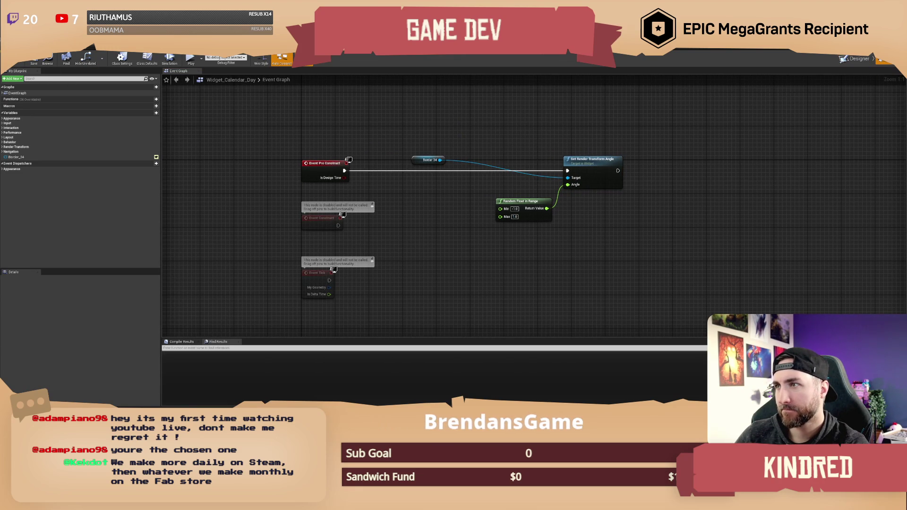
Step: Change the Random Float in Range to Min -2 and Max 2
{"action": "left_click", "coordinate": [694, 50]}
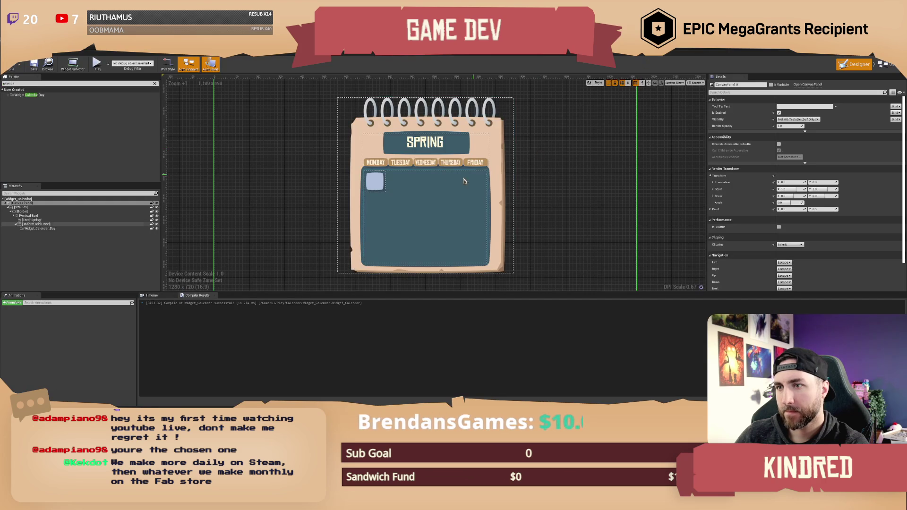
{"action": "scroll", "coordinate": [463, 181], "scroll_direction": "up", "scroll_amount": 5}
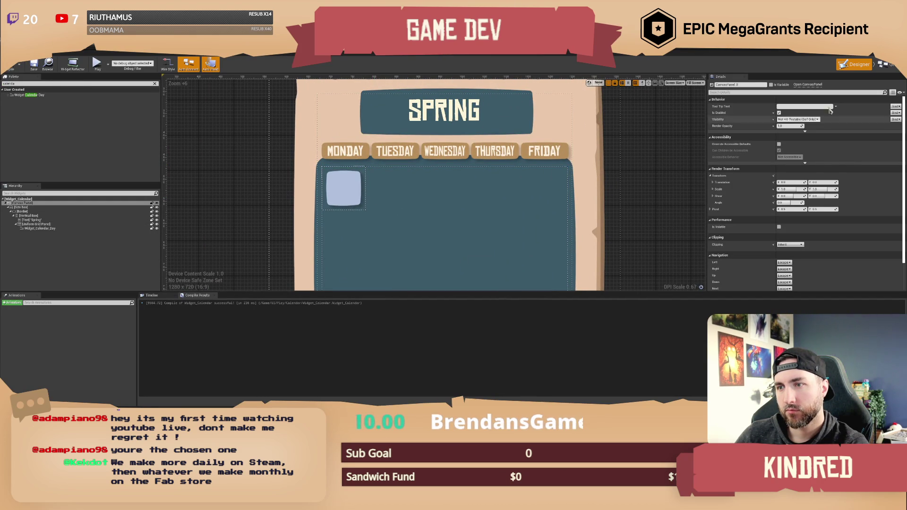
{"action": "left_click", "coordinate": [547, 49]}
{"action": "left_click", "coordinate": [514, 209]}
{"action": "type", "text": "-2"}
{"action": "key", "text": "Tab"}
{"action": "type", "text": "2"}
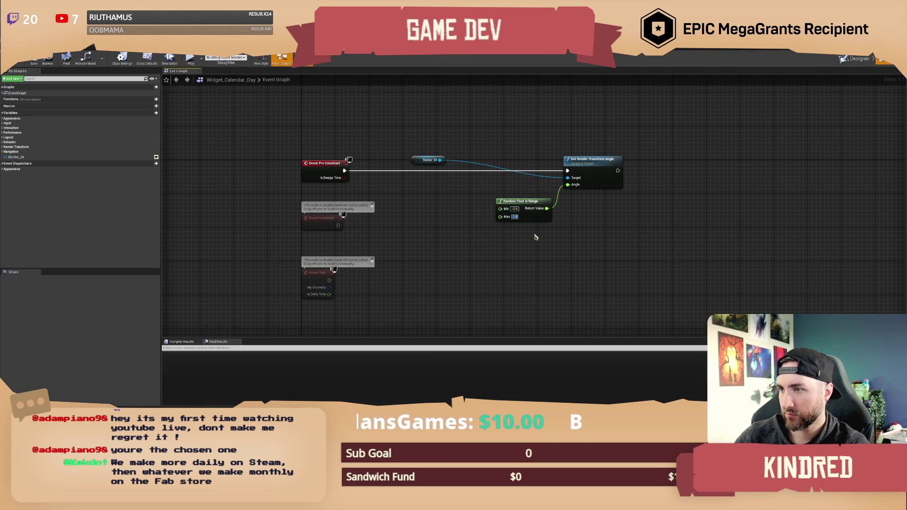
{"action": "key", "text": "Return"}
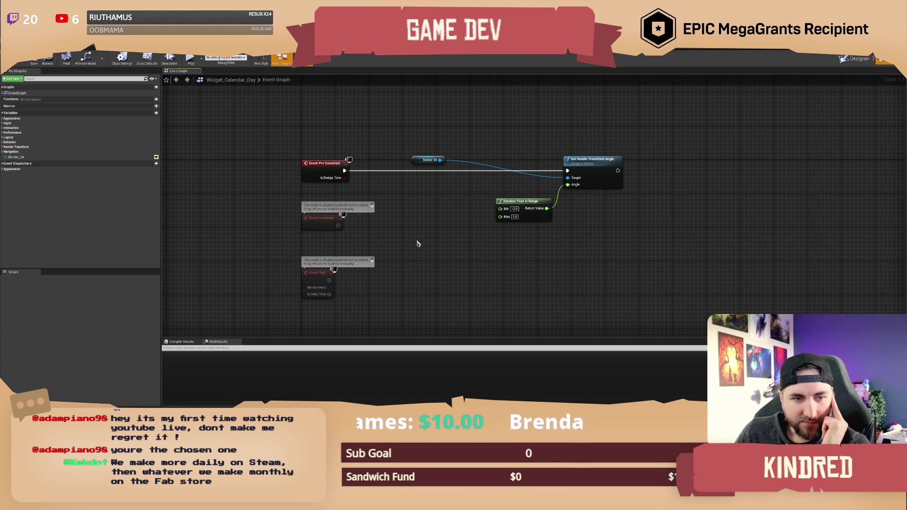
Step: Move the Border 34 getter beside Random Float in Range and compile Widget_Calendar_Day
{"action": "scroll", "coordinate": [427, 243], "scroll_direction": "down", "scroll_amount": 1}
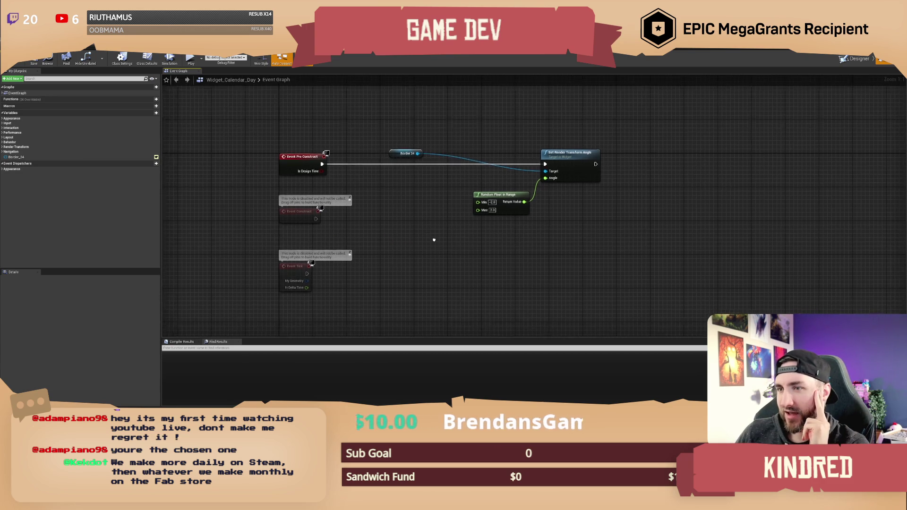
{"action": "left_click_drag", "start_coordinate": [430, 242], "coordinate": [405, 234]}
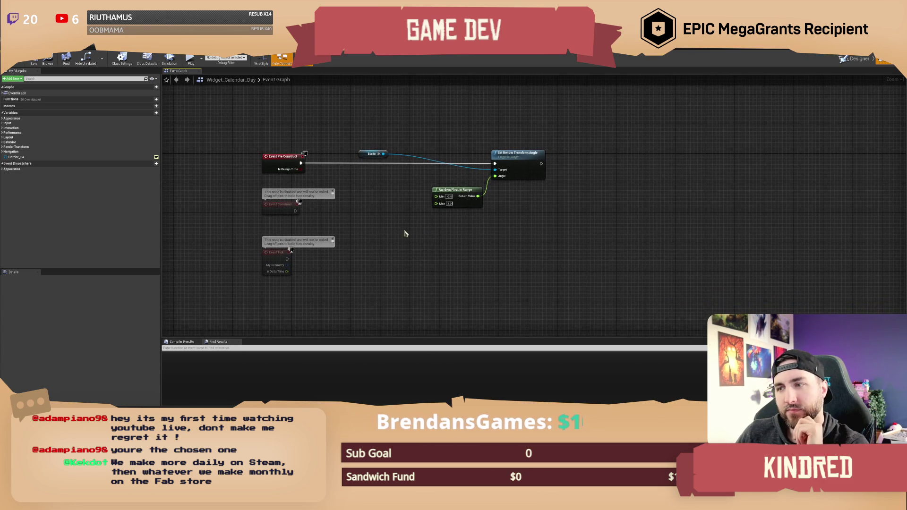
{"action": "scroll", "coordinate": [404, 234], "scroll_direction": "up", "scroll_amount": 1}
{"action": "left_click_drag", "start_coordinate": [453, 204], "coordinate": [423, 225]}
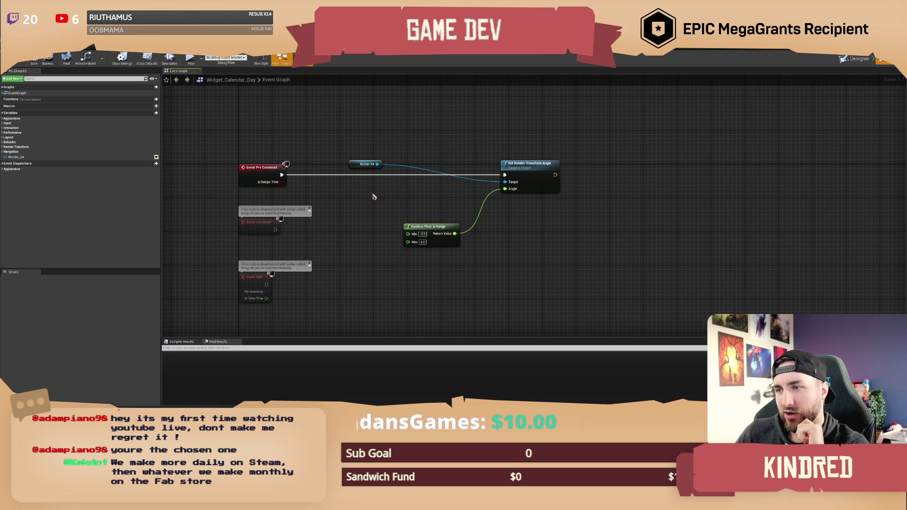
{"action": "mouse_move", "coordinate": [364, 165]}
{"action": "left_mouse_down"}
{"action": "mouse_move", "coordinate": [430, 221]}
{"action": "mouse_move", "coordinate": [413, 211]}
{"action": "left_mouse_up"}
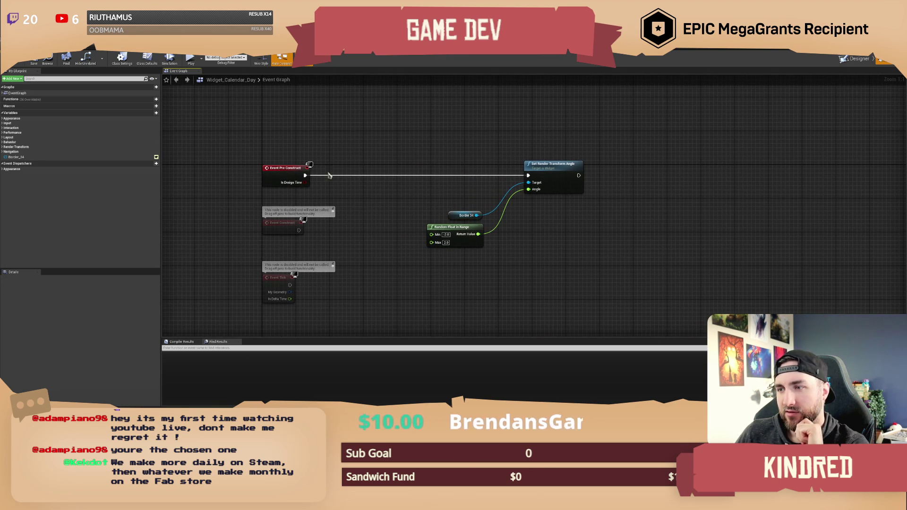
{"action": "left_click", "coordinate": [19, 63]}
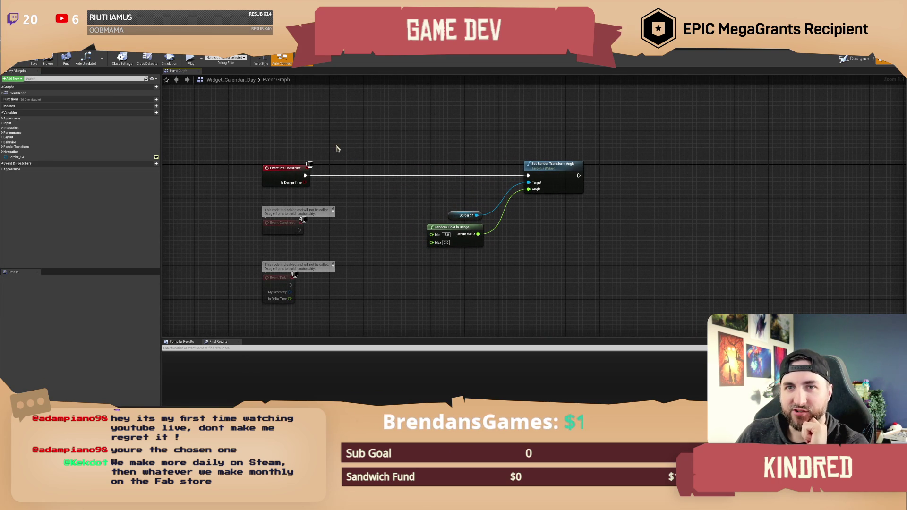
Step: Save and recompile Widget_Calendar, then return to Widget_Calendar_Day's Event Graph
{"action": "mouse_move", "coordinate": [414, 148]}
{"action": "left_mouse_down"}
{"action": "mouse_move", "coordinate": [423, 162]}
{"action": "mouse_move", "coordinate": [402, 152]}
{"action": "left_mouse_up"}
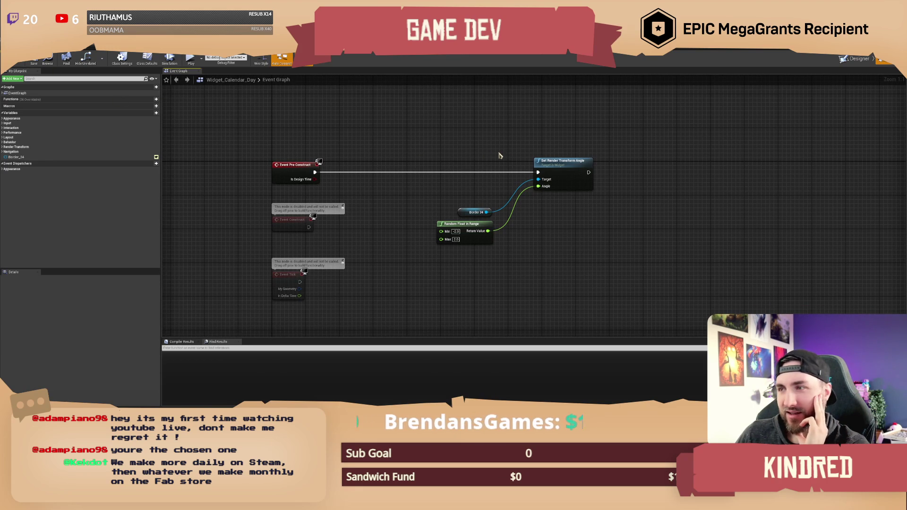
{"action": "mouse_move", "coordinate": [484, 149]}
{"action": "left_mouse_down"}
{"action": "mouse_move", "coordinate": [501, 154]}
{"action": "mouse_move", "coordinate": [496, 169]}
{"action": "left_mouse_up"}
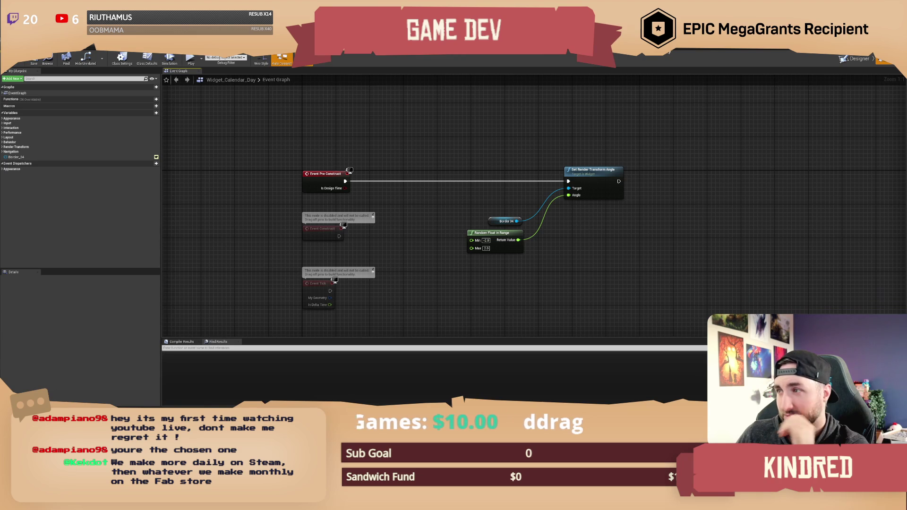
{"action": "left_click", "coordinate": [694, 51]}
{"action": "left_click", "coordinate": [34, 65]}
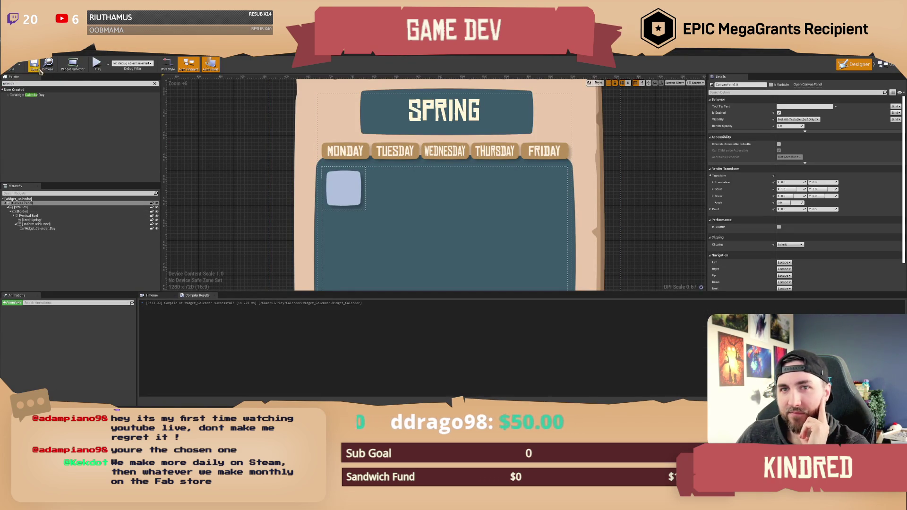
{"action": "left_click", "coordinate": [10, 65]}
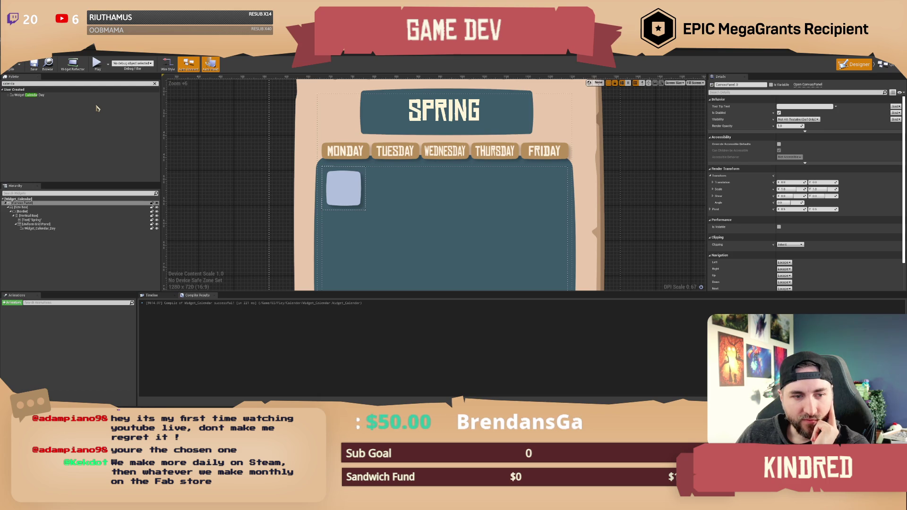
{"action": "left_click", "coordinate": [725, 53]}
{"action": "left_click_drag", "start_coordinate": [492, 139], "coordinate": [439, 131]}
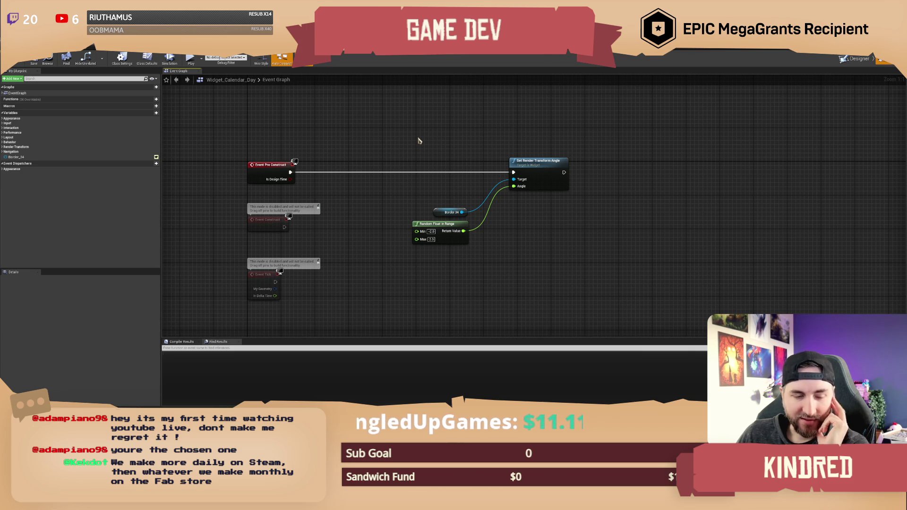
Step: Look over the Event Graph, then add a new Boolean variable, NewVar_0, to Widget_Calendar_Day
{"action": "mouse_move", "coordinate": [374, 148]}
{"action": "left_mouse_down"}
{"action": "mouse_move", "coordinate": [373, 160]}
{"action": "mouse_move", "coordinate": [426, 162]}
{"action": "left_mouse_up"}
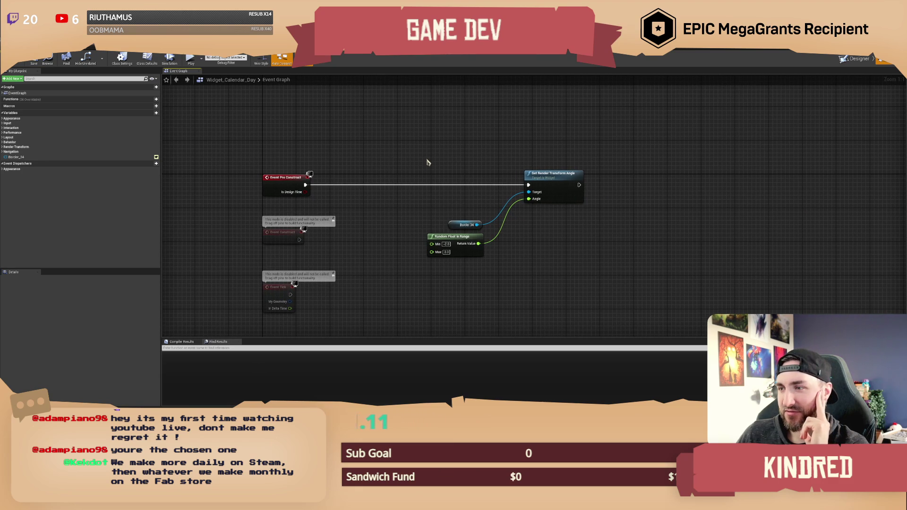
{"action": "scroll", "coordinate": [399, 156], "scroll_direction": "down", "scroll_amount": 1}
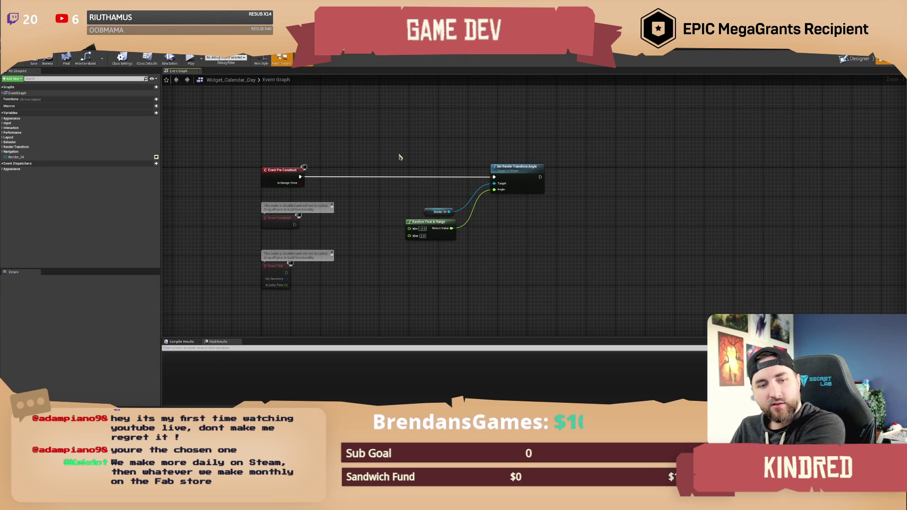
{"action": "mouse_move", "coordinate": [399, 157]}
{"action": "left_mouse_down"}
{"action": "mouse_move", "coordinate": [423, 156]}
{"action": "mouse_move", "coordinate": [400, 144]}
{"action": "mouse_move", "coordinate": [410, 150]}
{"action": "left_mouse_up"}
{"action": "left_click", "coordinate": [34, 61]}
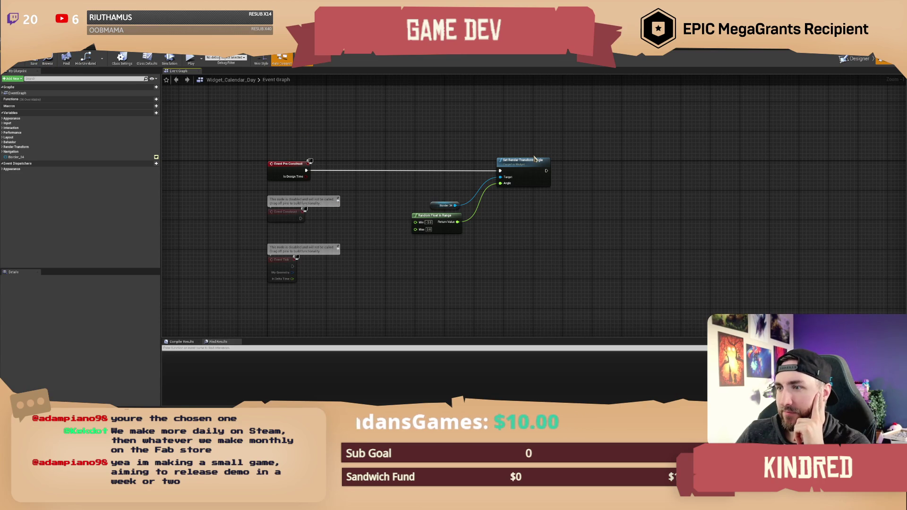
{"action": "mouse_move", "coordinate": [549, 150]}
{"action": "left_mouse_down"}
{"action": "mouse_move", "coordinate": [534, 156]}
{"action": "mouse_move", "coordinate": [515, 139]}
{"action": "left_mouse_up"}
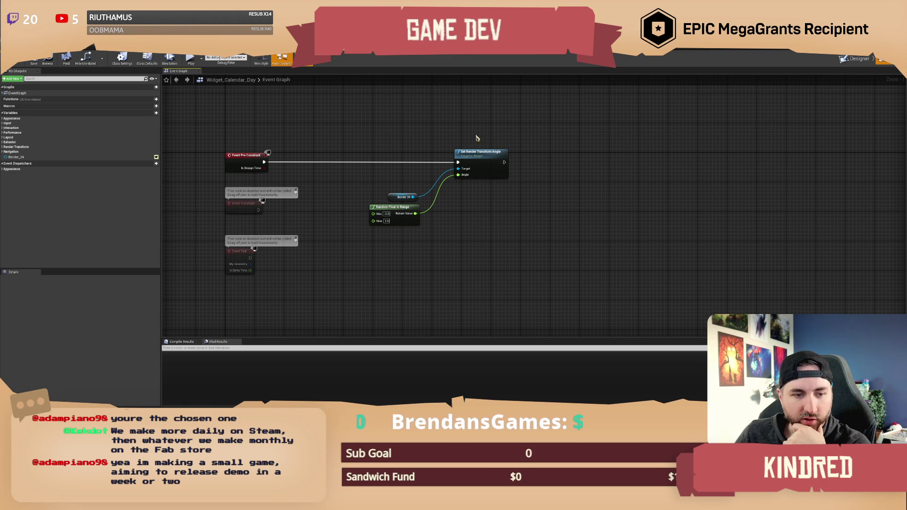
{"action": "left_click_drag", "start_coordinate": [424, 132], "coordinate": [425, 127]}
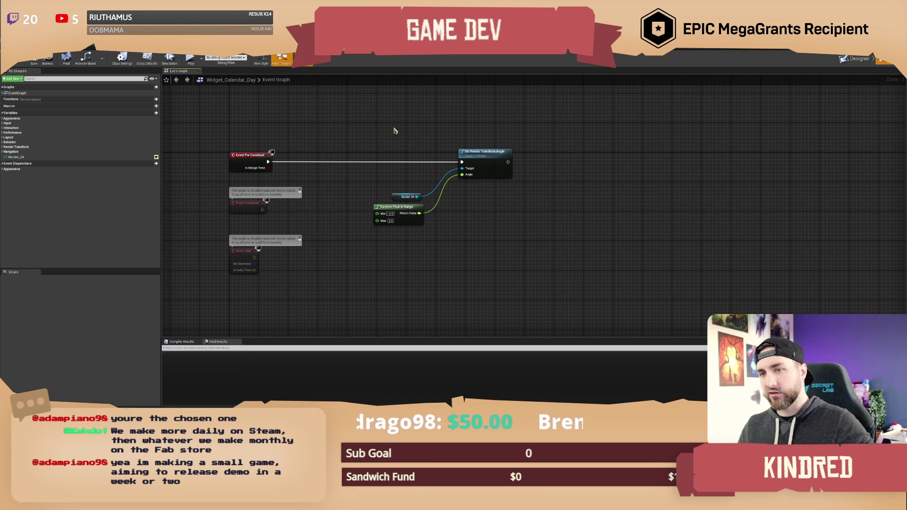
{"action": "left_click_drag", "start_coordinate": [394, 130], "coordinate": [401, 129]}
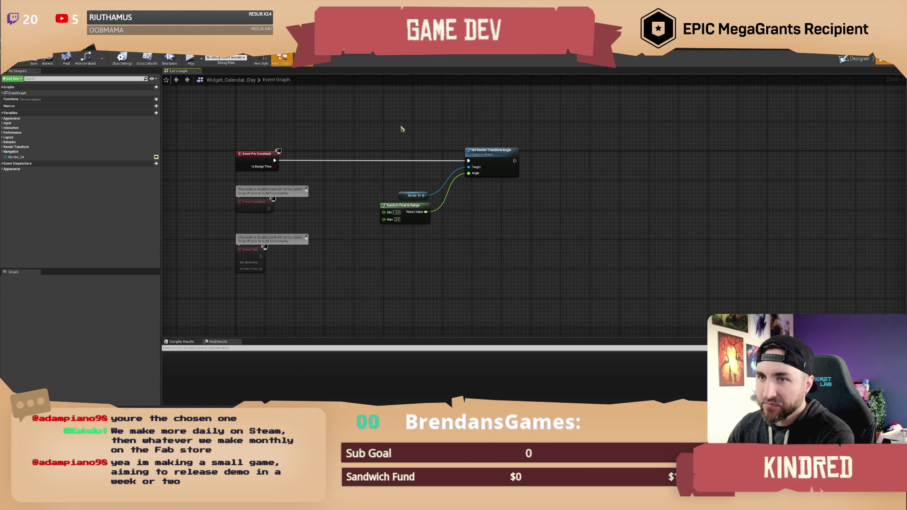
{"action": "left_click_drag", "start_coordinate": [412, 136], "coordinate": [432, 140]}
{"action": "mouse_move", "coordinate": [556, 157]}
{"action": "left_mouse_down"}
{"action": "mouse_move", "coordinate": [570, 162]}
{"action": "mouse_move", "coordinate": [566, 152]}
{"action": "left_mouse_up"}
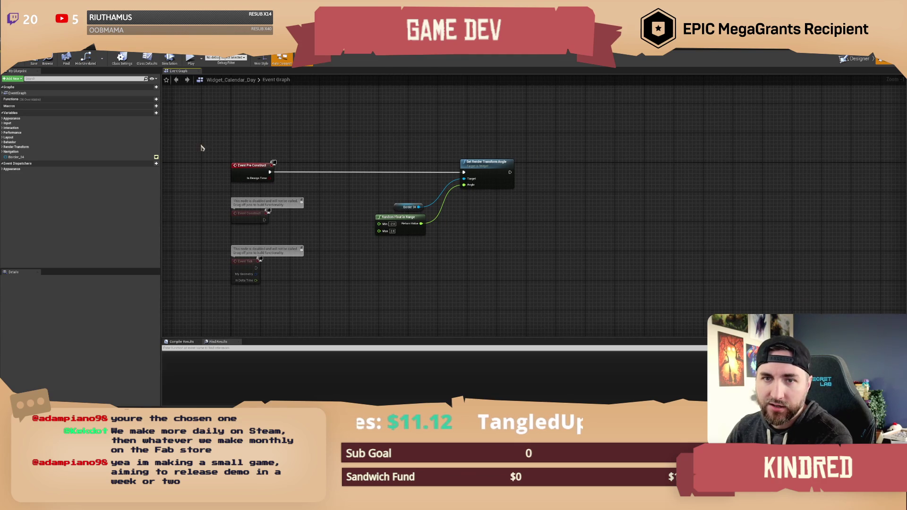
{"action": "left_click", "coordinate": [154, 116]}
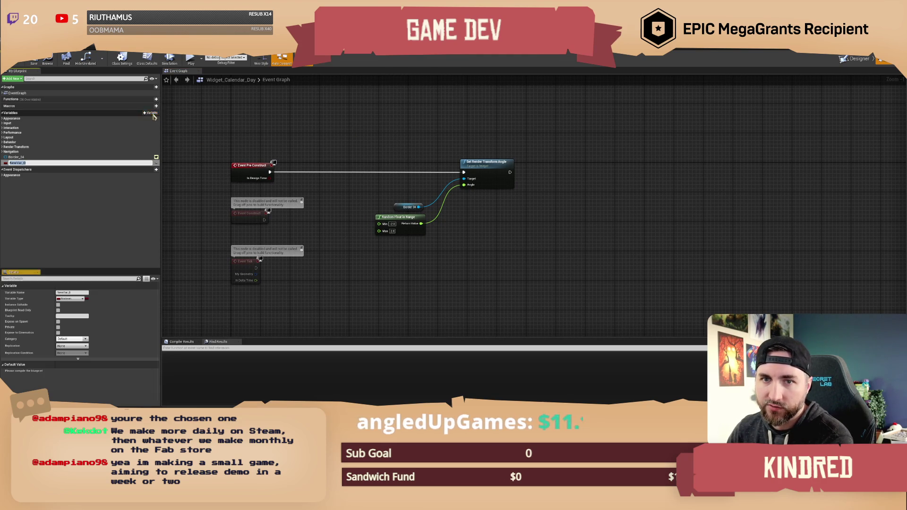
Step: Rename the variable to Event, make it a PDA Event object reference, compile, and expose it on spawn
{"action": "type", "text": "fvent"}
{"action": "key", "text": "Return"}
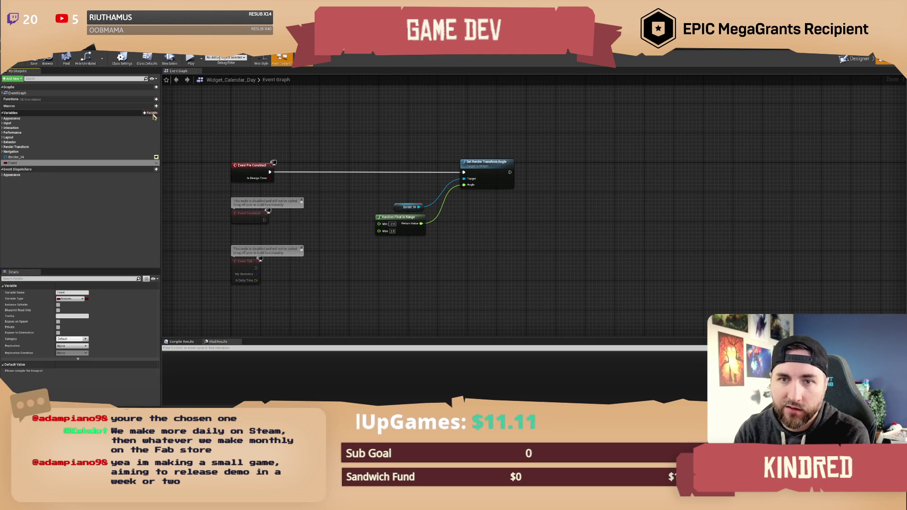
{"action": "left_click", "coordinate": [5, 163]}
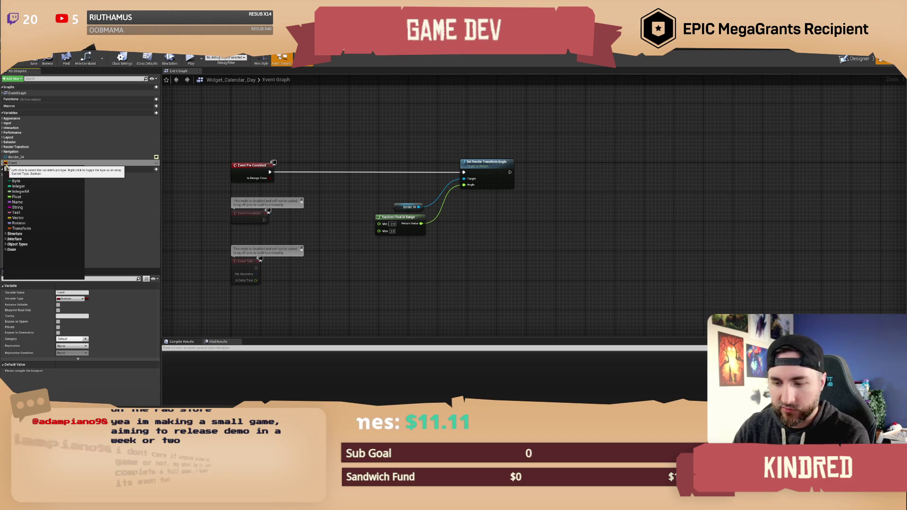
{"action": "type", "text": "da event"}
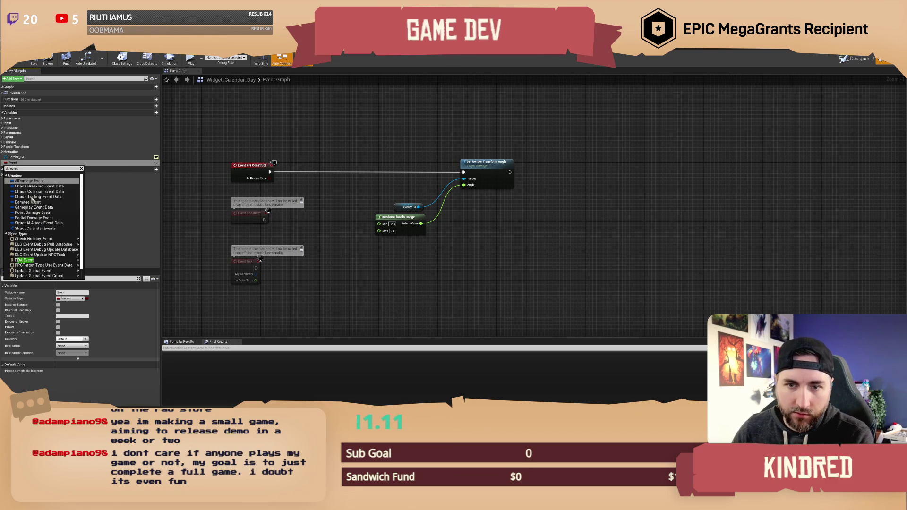
{"action": "left_click", "coordinate": [33, 263]}
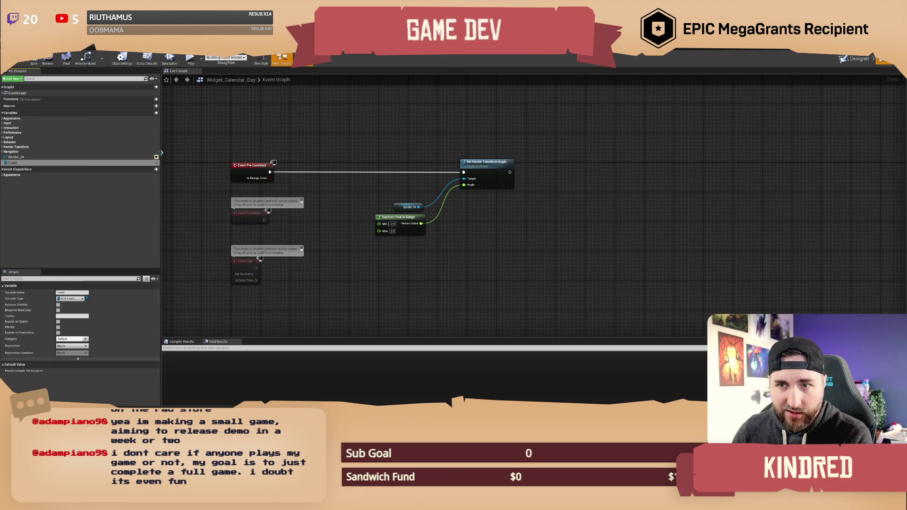
{"action": "left_click", "coordinate": [20, 62]}
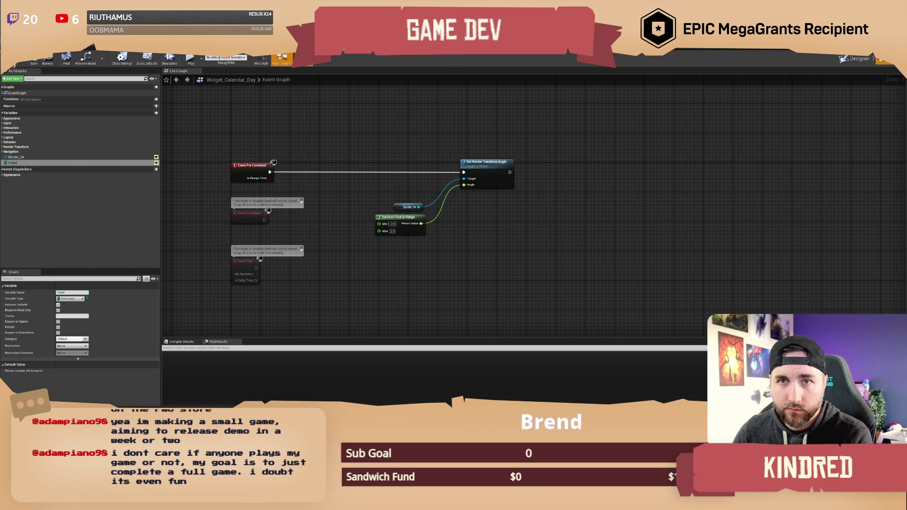
{"action": "left_click", "coordinate": [58, 321]}
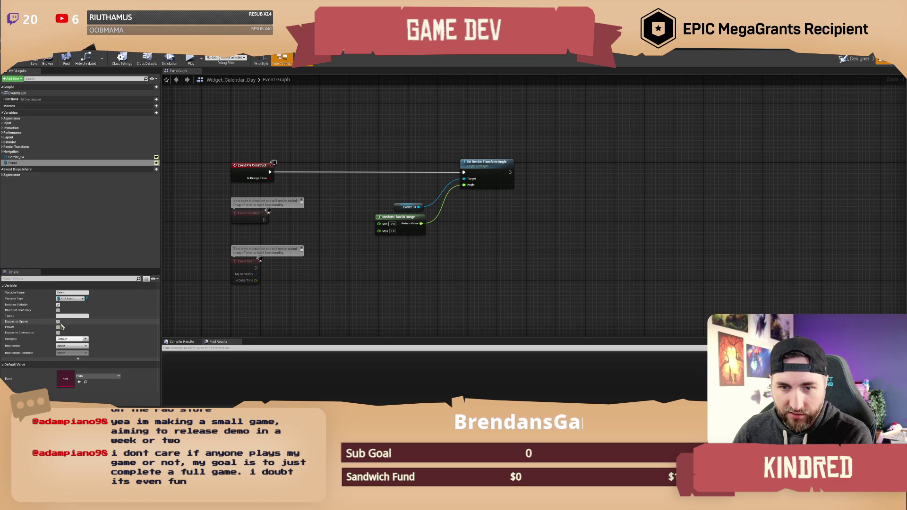
Step: Place a getter for the Event variable in the Event Graph
{"action": "left_click_drag", "start_coordinate": [358, 147], "coordinate": [308, 116]}
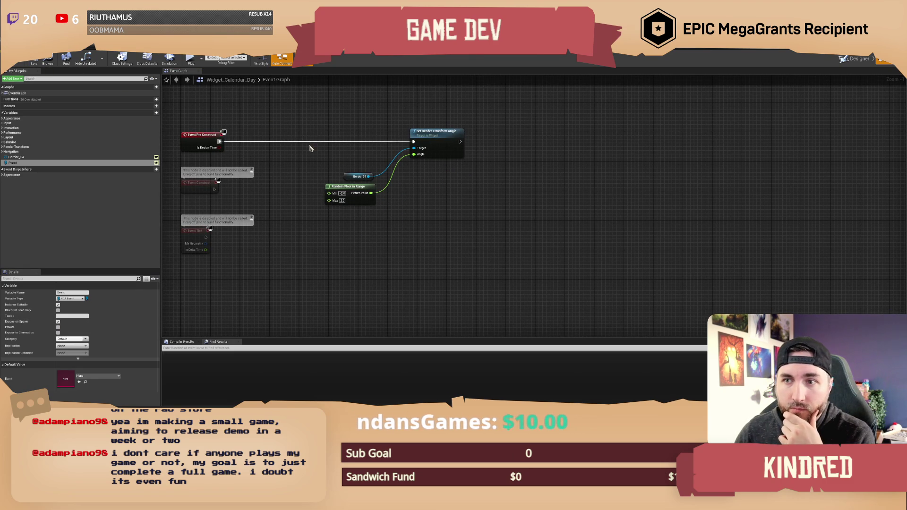
{"action": "left_click_drag", "start_coordinate": [405, 212], "coordinate": [336, 222]}
{"action": "mouse_move", "coordinate": [30, 163]}
{"action": "left_mouse_down"}
{"action": "mouse_move", "coordinate": [318, 236]}
{"action": "mouse_move", "coordinate": [390, 226]}
{"action": "left_mouse_up"}
{"action": "left_click", "coordinate": [349, 242]}
Step: Add an Is Valid check on Event, run from Event Construct
{"action": "type", "text": "is valid"}
{"action": "key", "text": "Return"}
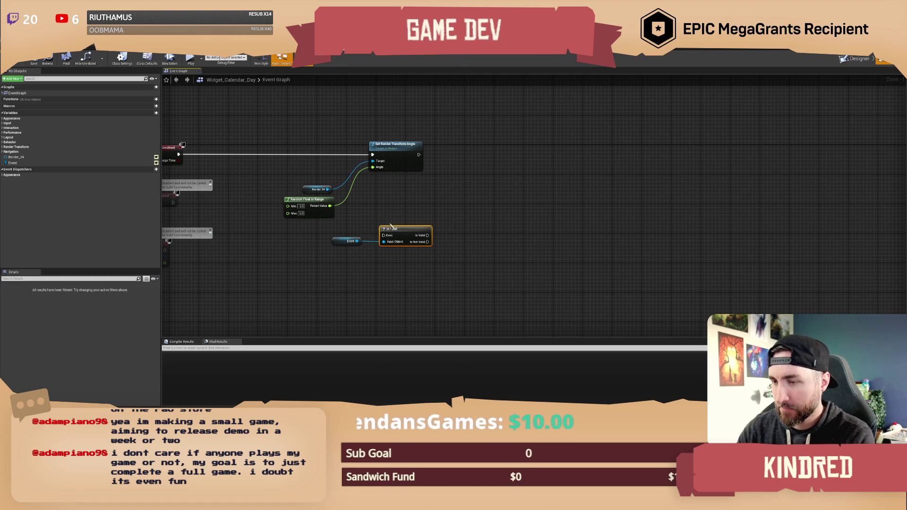
{"action": "mouse_move", "coordinate": [174, 204]}
{"action": "left_mouse_down"}
{"action": "mouse_move", "coordinate": [253, 193]}
{"action": "mouse_move", "coordinate": [461, 224]}
{"action": "left_mouse_up"}
{"action": "mouse_move", "coordinate": [389, 153]}
{"action": "left_mouse_down"}
{"action": "mouse_move", "coordinate": [401, 188]}
{"action": "mouse_move", "coordinate": [413, 169]}
{"action": "left_mouse_up"}
Step: Delete the unused Event Tick node and rearrange the Event Construct, Event and Is Valid nodes
{"action": "mouse_move", "coordinate": [407, 209]}
{"action": "left_mouse_down"}
{"action": "mouse_move", "coordinate": [477, 243]}
{"action": "mouse_move", "coordinate": [425, 221]}
{"action": "mouse_move", "coordinate": [388, 225]}
{"action": "left_mouse_up"}
{"action": "left_click", "coordinate": [456, 222]}
{"action": "left_click_drag", "start_coordinate": [457, 222], "coordinate": [435, 197]}
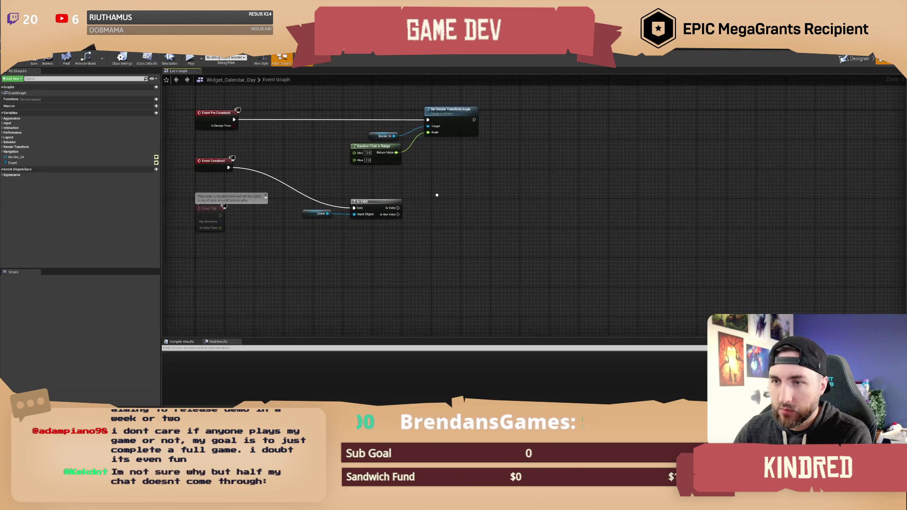
{"action": "left_click_drag", "start_coordinate": [257, 255], "coordinate": [224, 221]}
{"action": "key", "text": "Delete"}
{"action": "left_click_drag", "start_coordinate": [227, 159], "coordinate": [229, 204]}
{"action": "left_click", "coordinate": [259, 189]}
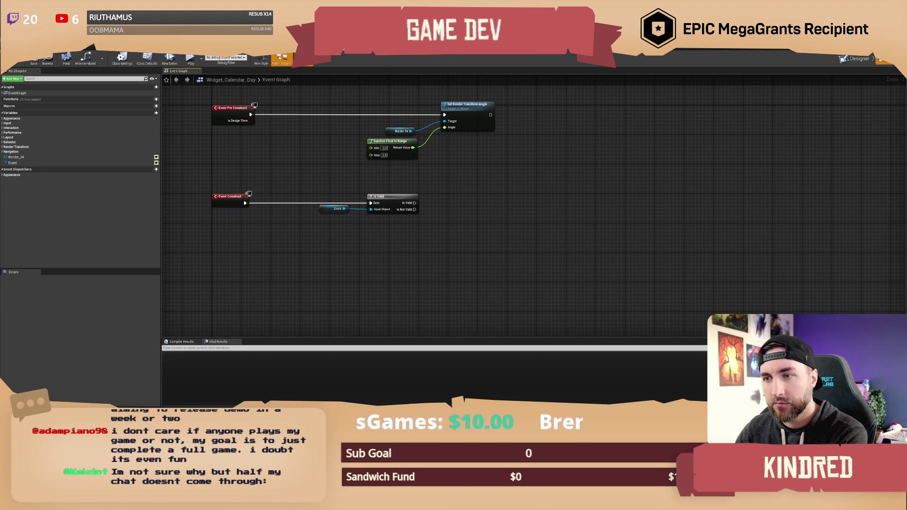
{"action": "left_click_drag", "start_coordinate": [377, 191], "coordinate": [339, 194]}
{"action": "mouse_move", "coordinate": [279, 191]}
{"action": "left_mouse_down"}
{"action": "mouse_move", "coordinate": [363, 227]}
{"action": "mouse_move", "coordinate": [308, 217]}
{"action": "mouse_move", "coordinate": [332, 242]}
{"action": "left_mouse_up"}
{"action": "left_click", "coordinate": [181, 157]}
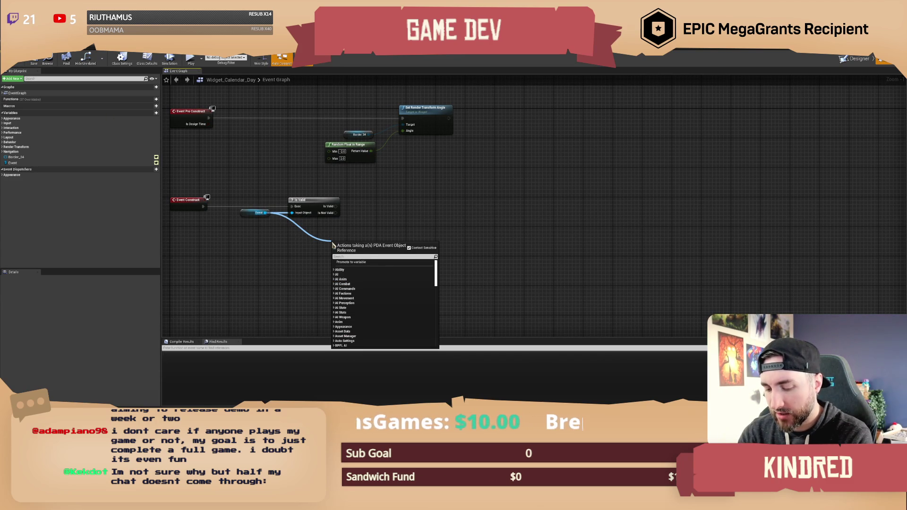
{"action": "left_click", "coordinate": [379, 221]}
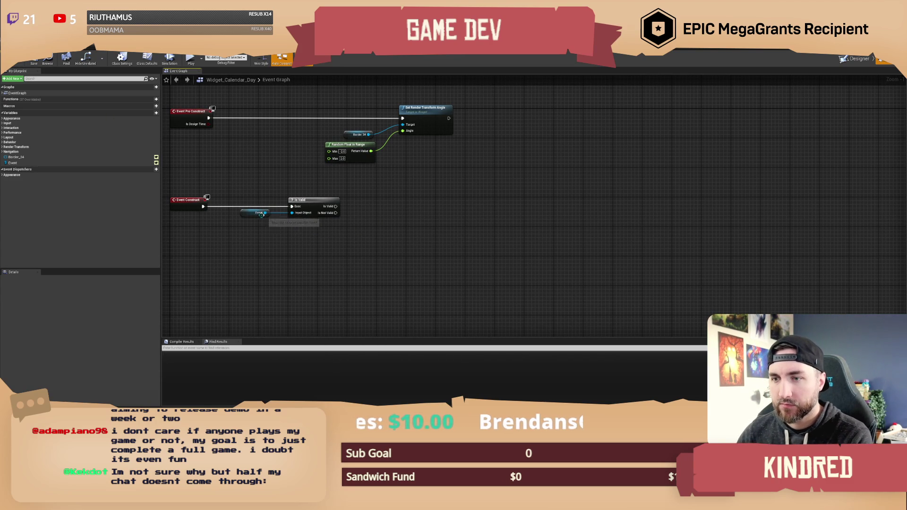
Step: Add a Get Calendar Icon node fed from the Event getter
{"action": "left_click_drag", "start_coordinate": [265, 213], "coordinate": [319, 228]}
{"action": "type", "text": "get icon"}
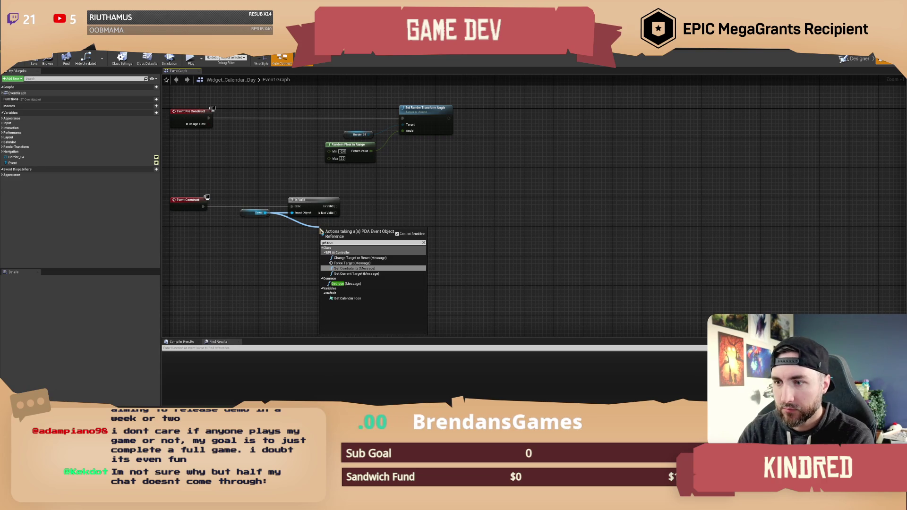
{"action": "left_click", "coordinate": [347, 299]}
{"action": "left_click_drag", "start_coordinate": [383, 240], "coordinate": [428, 215]}
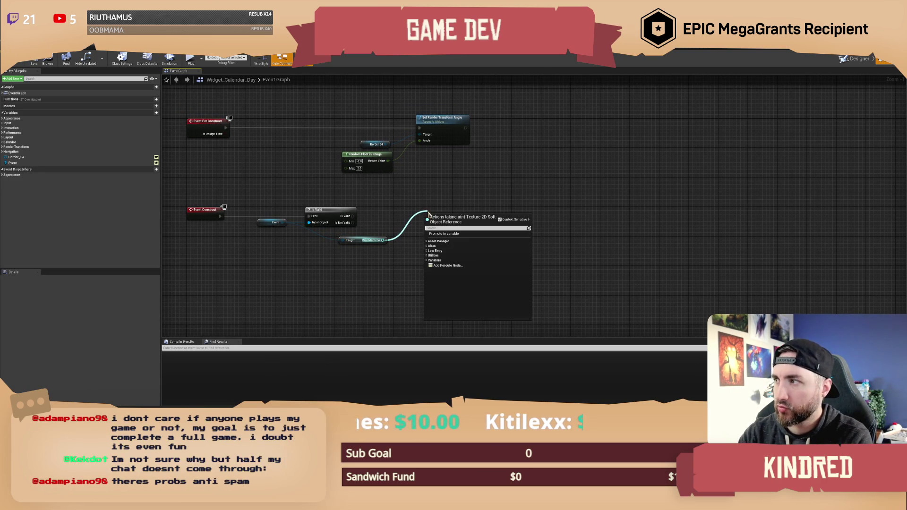
{"action": "left_click", "coordinate": [461, 197]}
Step: Place a second Border_34 getter and search its actions for 'set texture'
{"action": "mouse_move", "coordinate": [16, 157]}
{"action": "left_mouse_down"}
{"action": "mouse_move", "coordinate": [392, 212]}
{"action": "mouse_move", "coordinate": [444, 209]}
{"action": "left_mouse_up"}
{"action": "left_click_drag", "start_coordinate": [446, 203], "coordinate": [478, 211]}
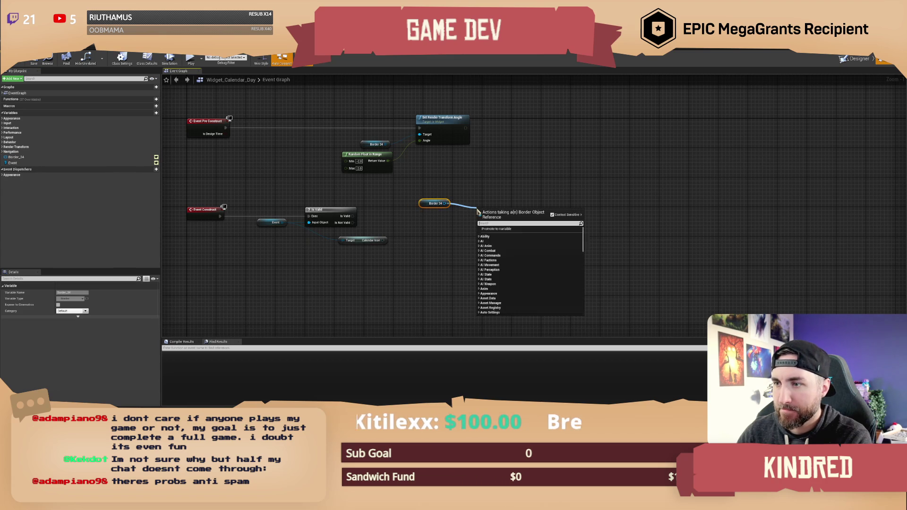
{"action": "type", "text": "set"}
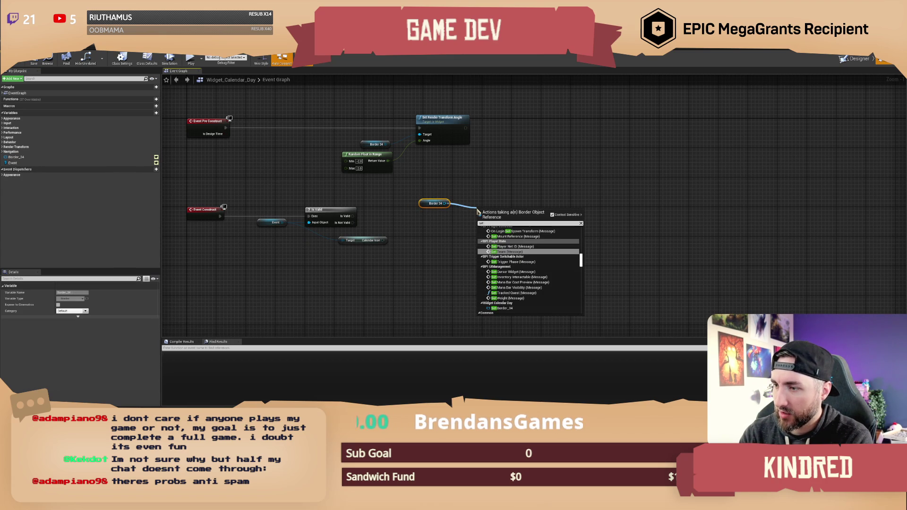
{"action": "type", "text": " texture"}
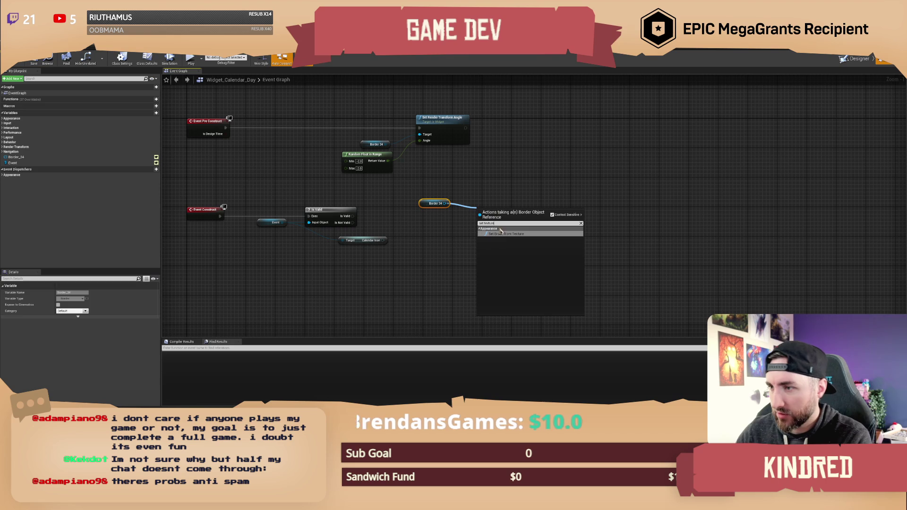
Step: Add Set Brush from Texture for Border 34 and async-load the Calendar Icon after Is Valid
{"action": "left_click", "coordinate": [499, 231]}
{"action": "left_click_drag", "start_coordinate": [523, 197], "coordinate": [483, 187]}
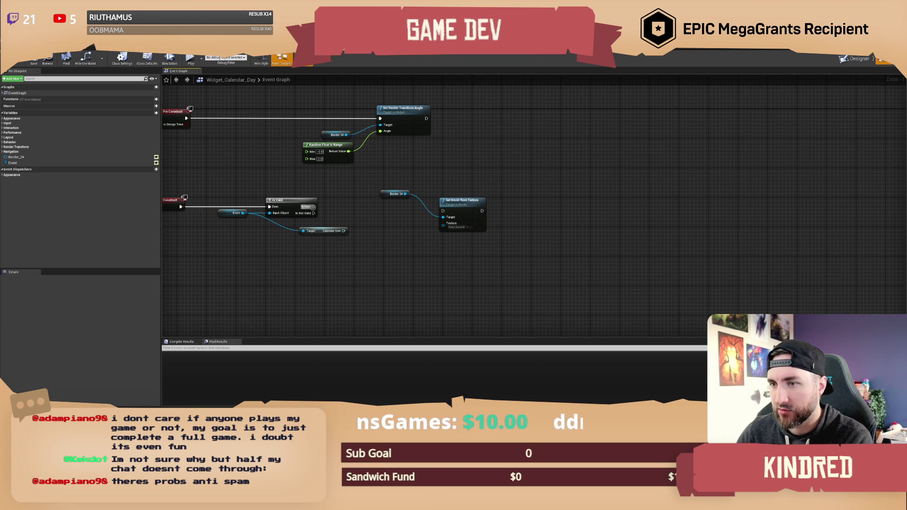
{"action": "left_click_drag", "start_coordinate": [343, 230], "coordinate": [366, 235]}
{"action": "type", "text": "asyn"}
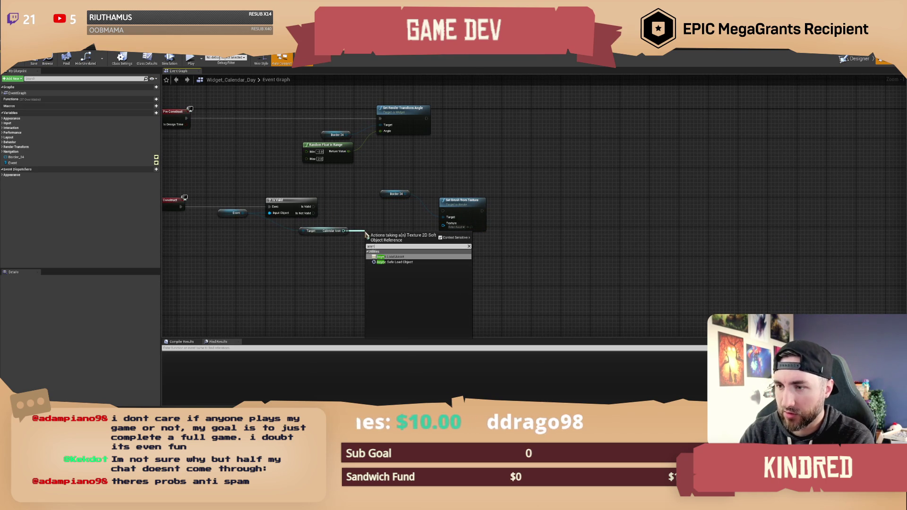
{"action": "key", "text": "Return"}
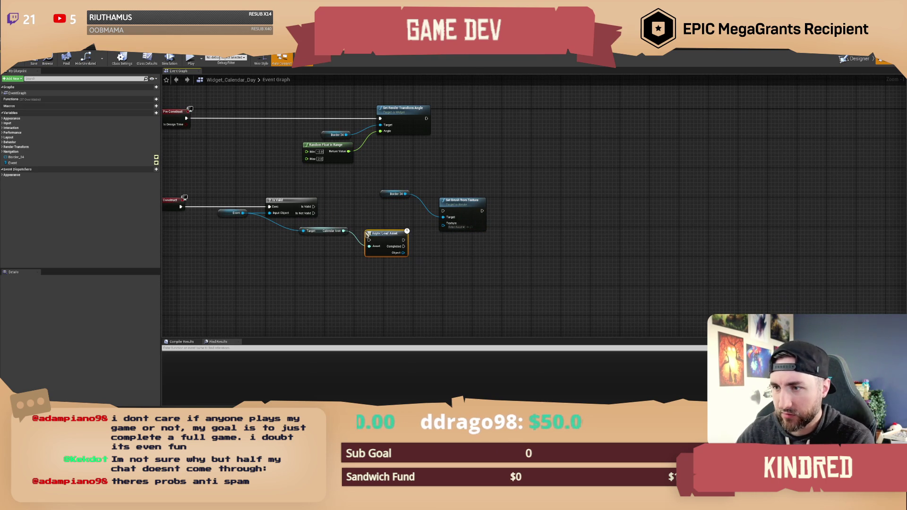
{"action": "mouse_move", "coordinate": [314, 207]}
{"action": "left_mouse_down"}
{"action": "mouse_move", "coordinate": [368, 240]}
{"action": "mouse_move", "coordinate": [394, 195]}
{"action": "mouse_move", "coordinate": [404, 241]}
{"action": "mouse_move", "coordinate": [443, 223]}
{"action": "left_mouse_up"}
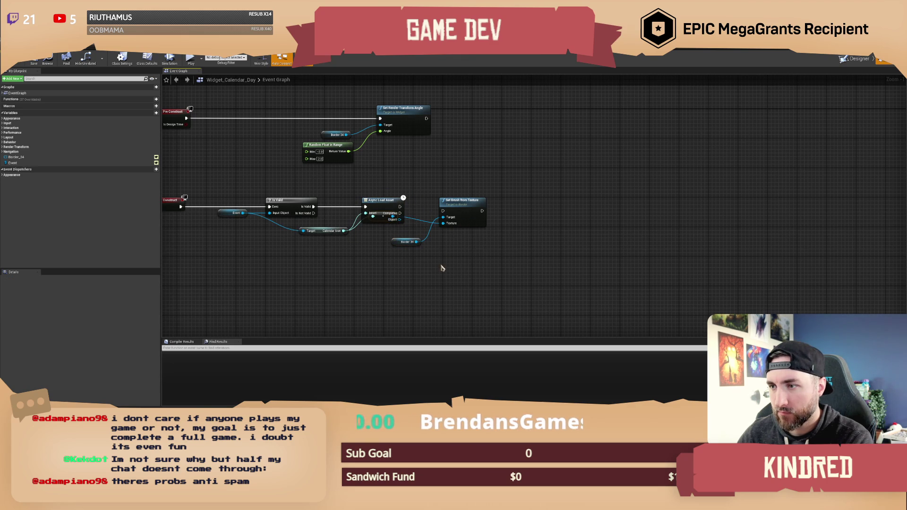
Step: Run Set Brush from Texture when loading completes and tidy the Border 34 getter
{"action": "mouse_move", "coordinate": [379, 216]}
{"action": "left_mouse_down"}
{"action": "mouse_move", "coordinate": [379, 239]}
{"action": "mouse_move", "coordinate": [415, 233]}
{"action": "mouse_move", "coordinate": [443, 211]}
{"action": "left_mouse_up"}
{"action": "left_click_drag", "start_coordinate": [459, 198], "coordinate": [480, 194]}
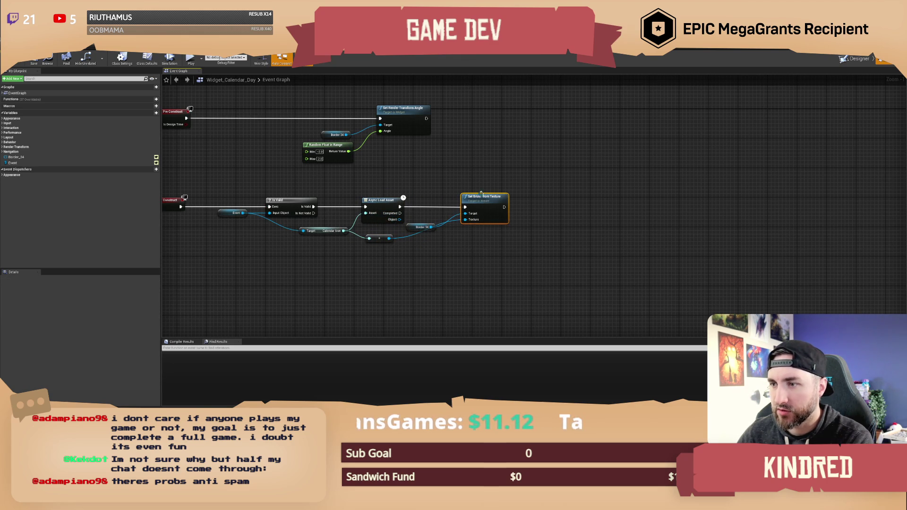
{"action": "left_click_drag", "start_coordinate": [426, 229], "coordinate": [437, 216]}
{"action": "left_click", "coordinate": [466, 188]}
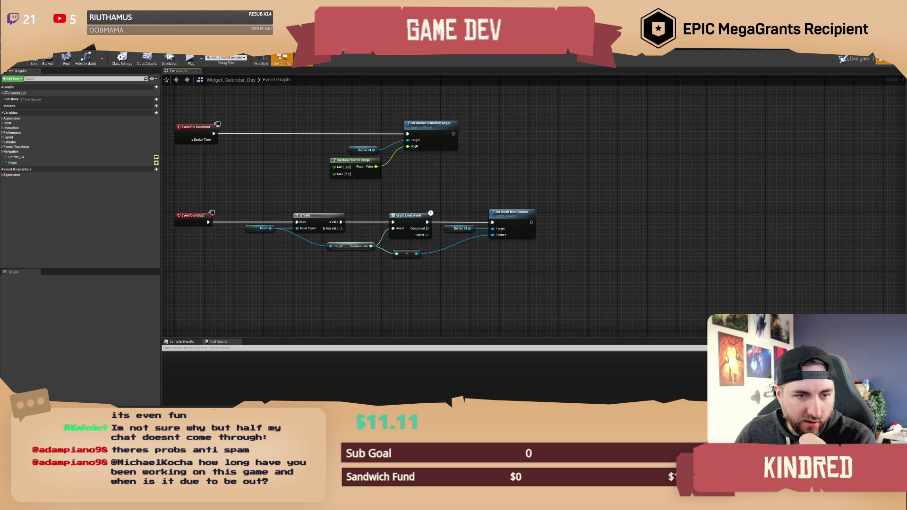
{"action": "left_click_drag", "start_coordinate": [507, 189], "coordinate": [529, 189]}
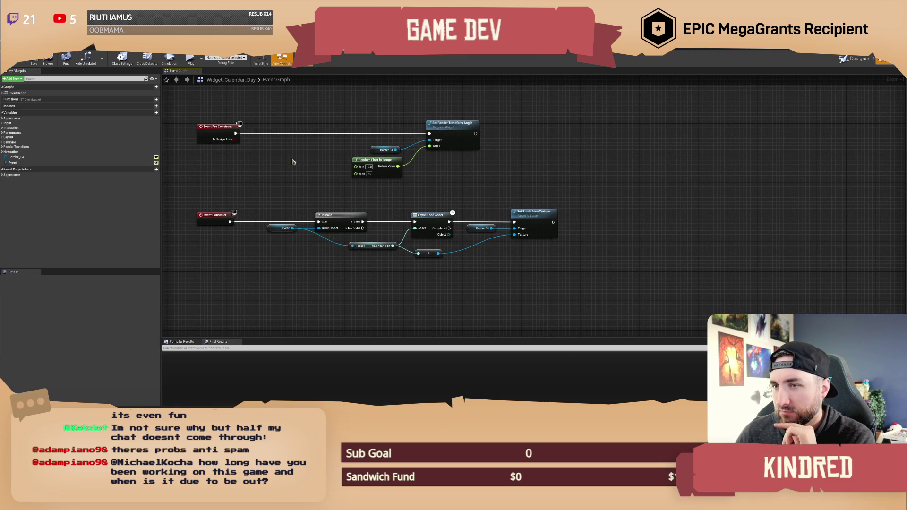
Step: Save Widget_Calendar_Day, review its Event Graph, and switch back to the level editor
{"action": "left_click", "coordinate": [34, 63]}
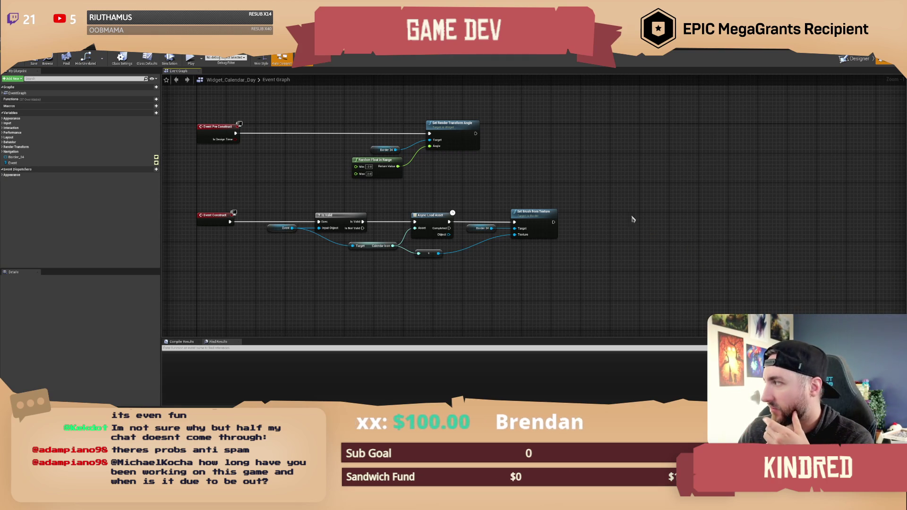
{"action": "left_click_drag", "start_coordinate": [503, 182], "coordinate": [534, 187]}
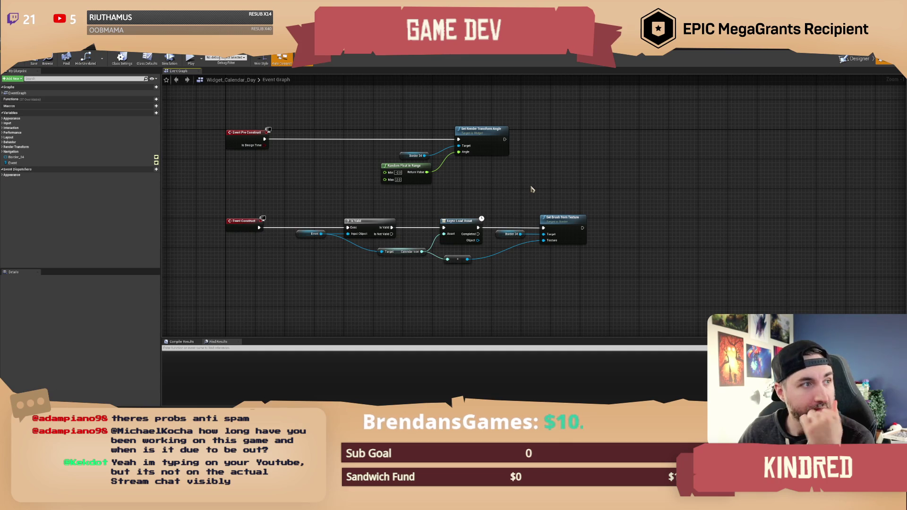
{"action": "left_click_drag", "start_coordinate": [531, 189], "coordinate": [520, 184]}
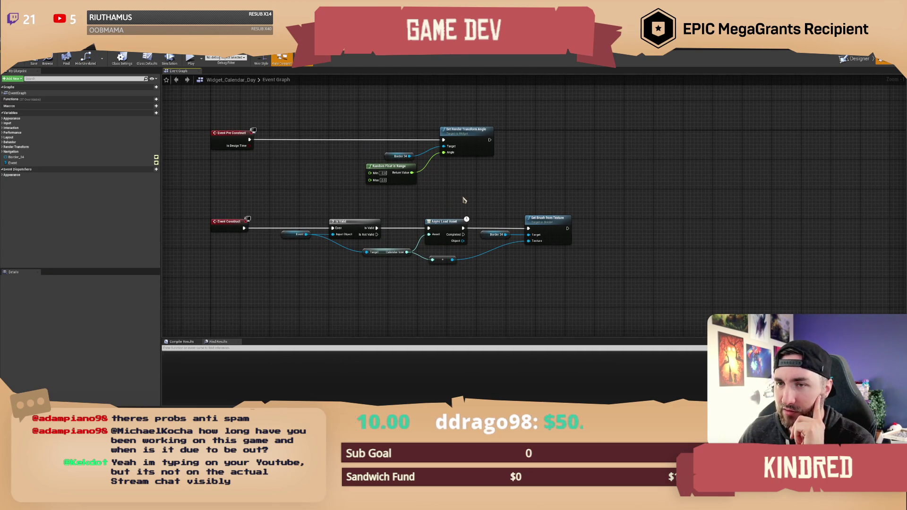
{"action": "left_click_drag", "start_coordinate": [466, 200], "coordinate": [461, 193]}
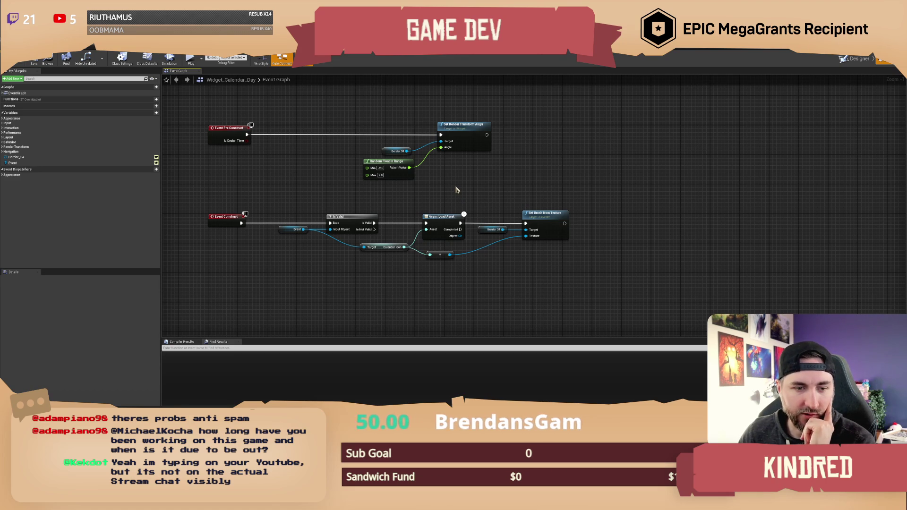
{"action": "left_click_drag", "start_coordinate": [491, 206], "coordinate": [478, 185]}
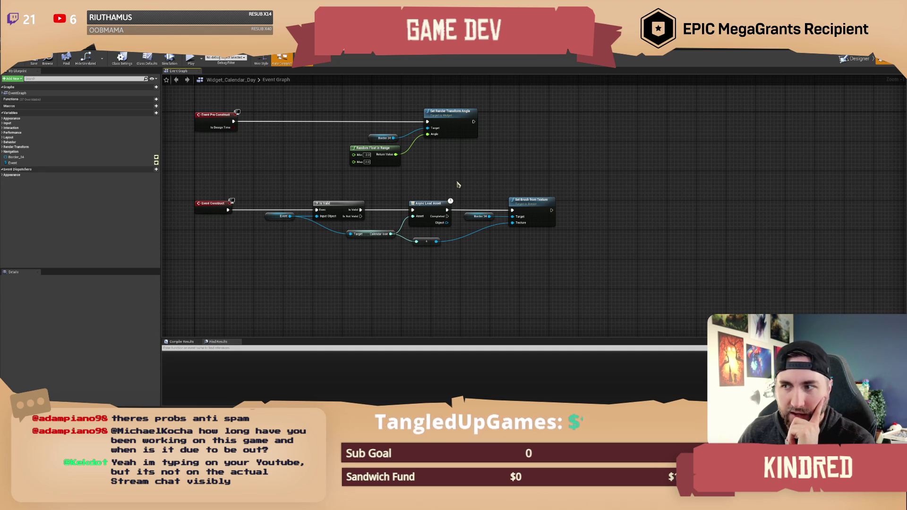
{"action": "left_click_drag", "start_coordinate": [458, 182], "coordinate": [455, 181]}
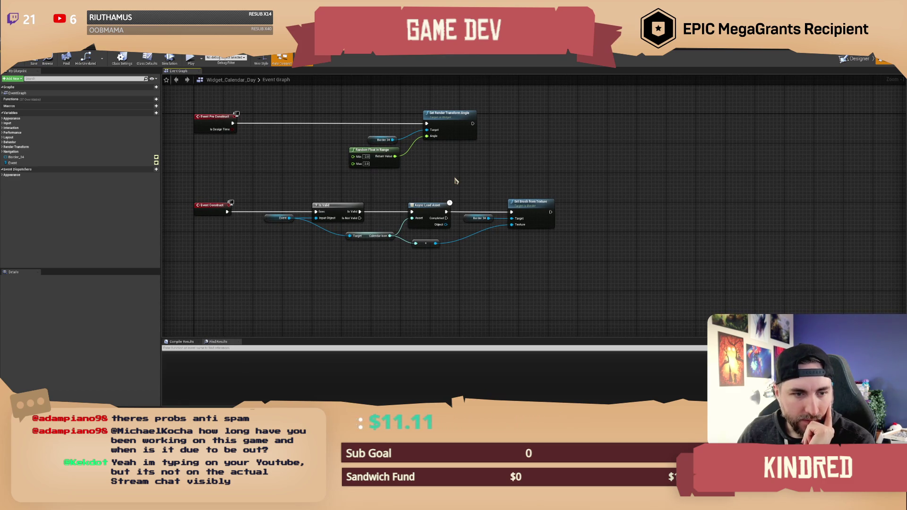
{"action": "left_click_drag", "start_coordinate": [456, 180], "coordinate": [481, 190]}
{"action": "key", "text": "alt+Tab"}
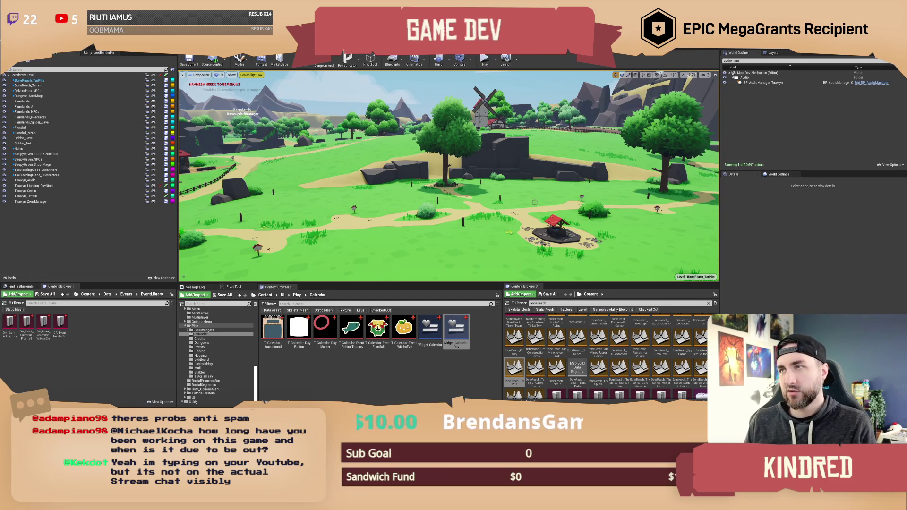
{"action": "mouse_move", "coordinate": [541, 194]}
{"action": "left_mouse_down"}
{"action": "mouse_move", "coordinate": [614, 184]}
{"action": "mouse_move", "coordinate": [638, 198]}
{"action": "left_mouse_up"}
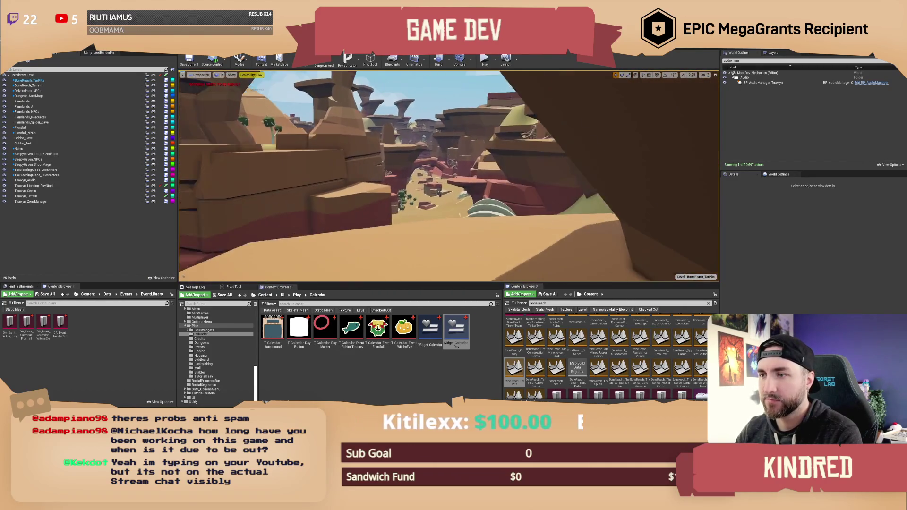
{"action": "key", "text": "w"}
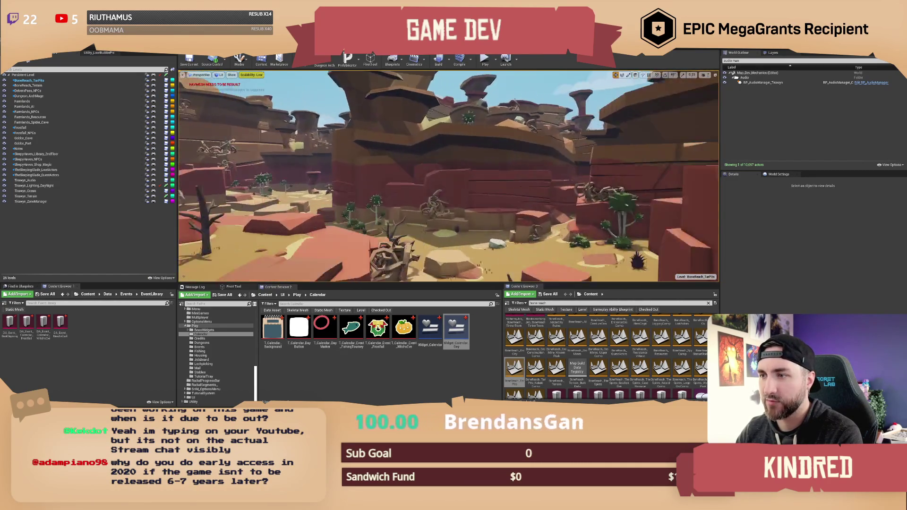
{"action": "key", "text": "w"}
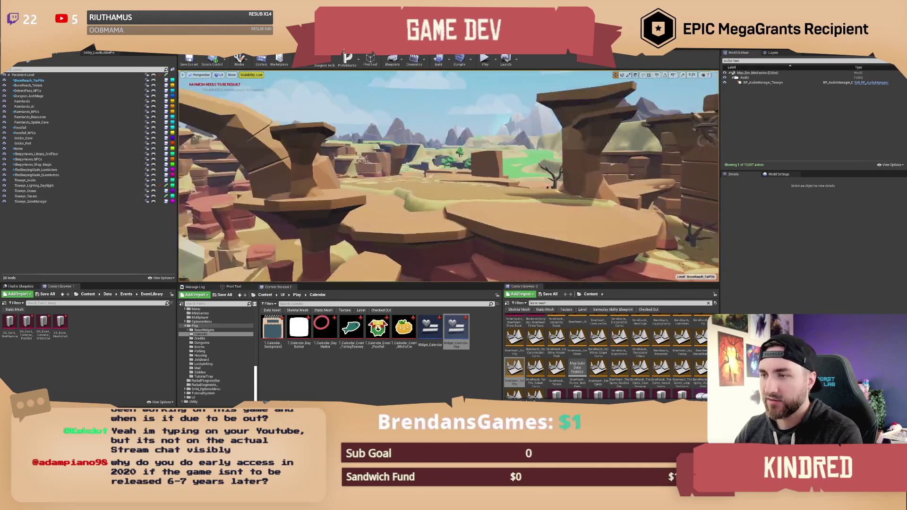